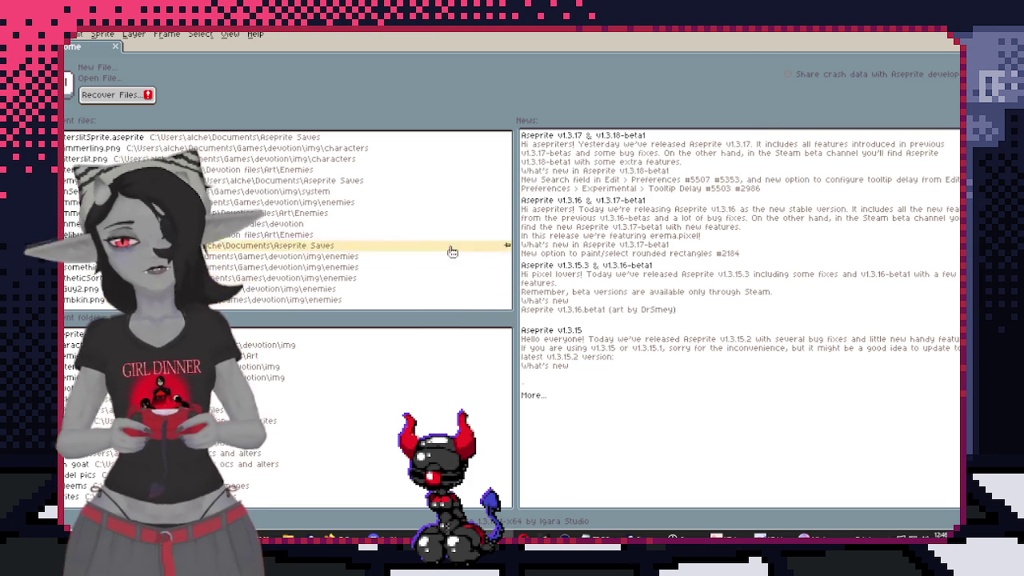
# Browse from Desktop into the Devotion files folder and back to Desktop, then move the window aside
pyautogui.press('super+e')
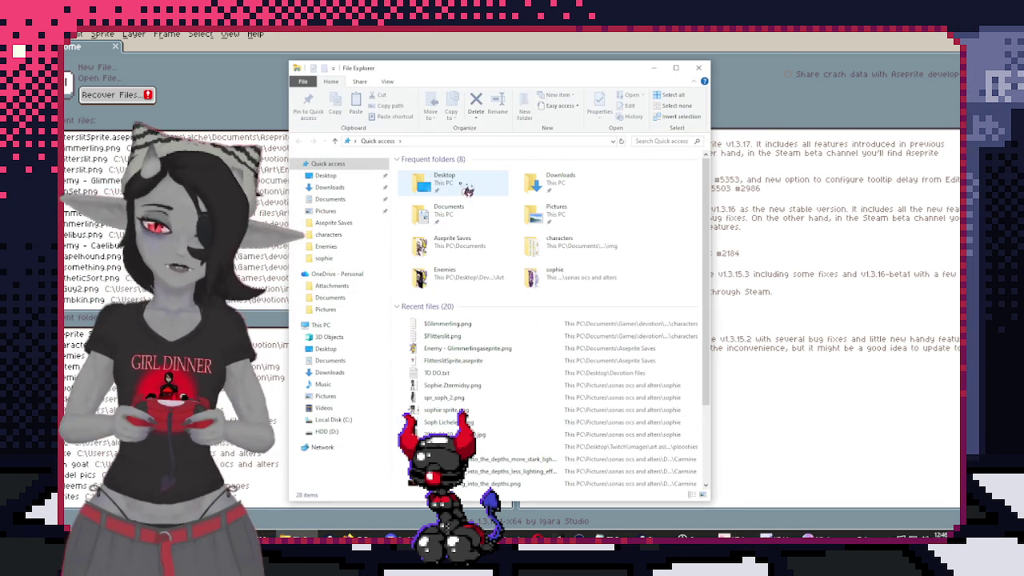
pyautogui.doubleClick(461, 185)
pyautogui.doubleClick(644, 178)
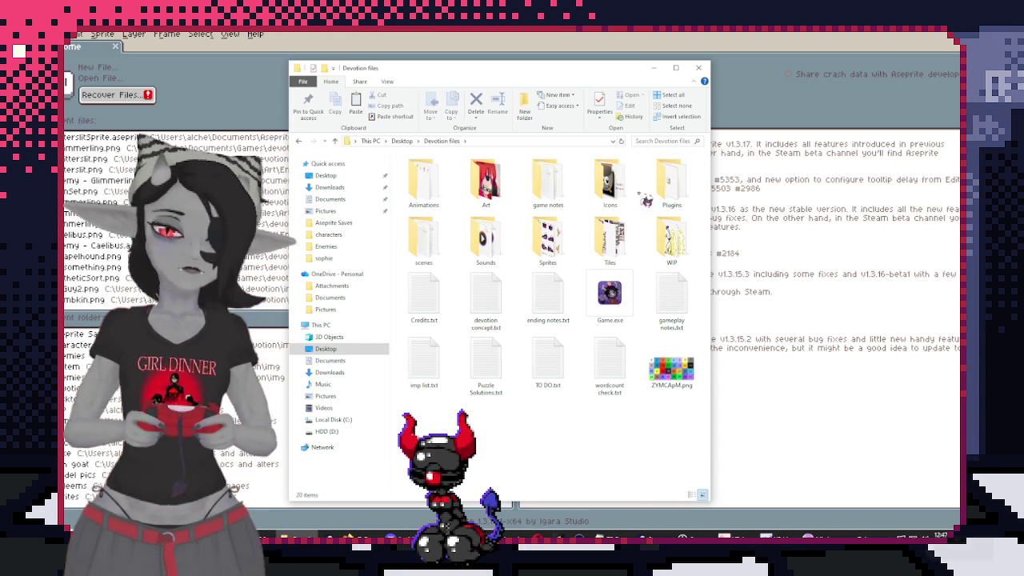
pyautogui.hotkey('alt', 'Up')
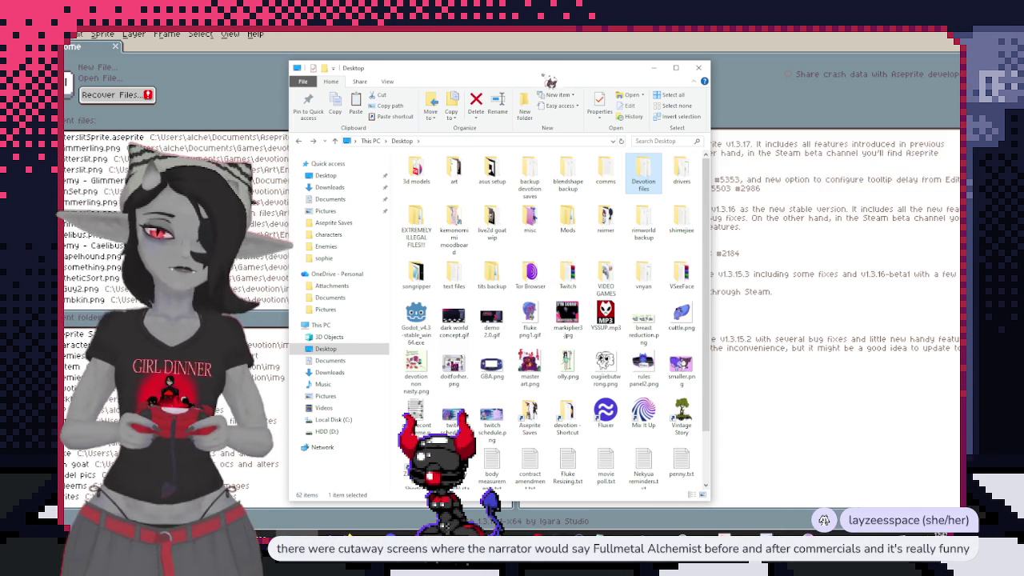
pyautogui.moveTo(553, 76); pyautogui.dragTo(553, 0)
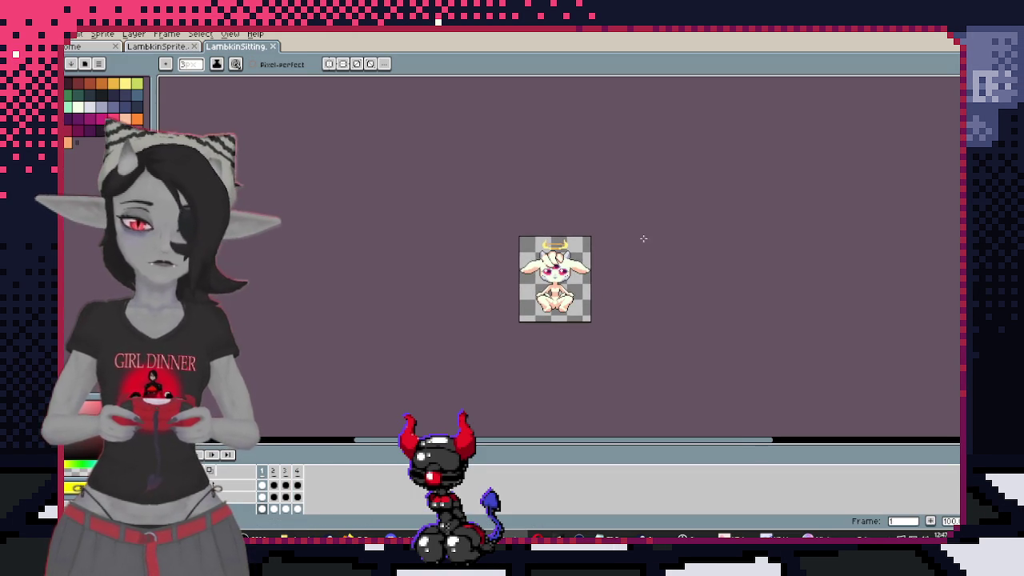
# Switch Aseprite from LambkinSitting to the LambkinSprite document
pyautogui.hotkey('ctrl', 'shift', 'Tab')
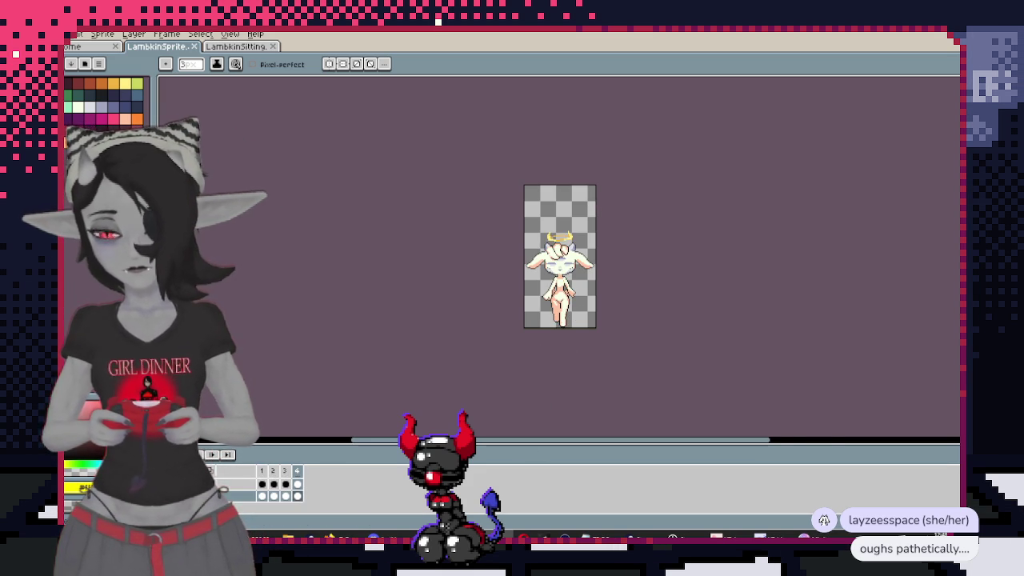
pyautogui.scroll(1, 619, 311)
pyautogui.scroll(1, 619, 311)
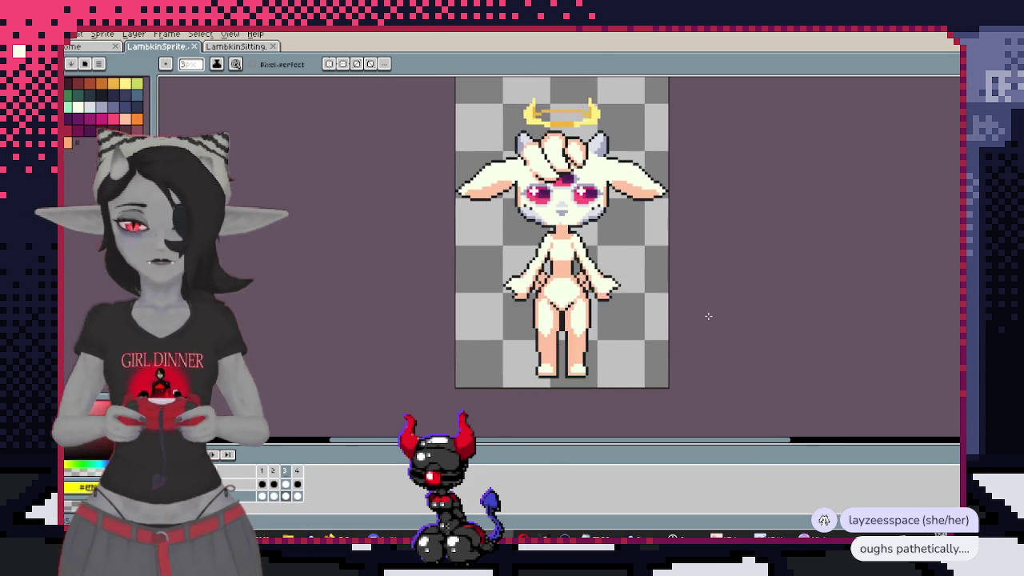
pyautogui.scroll(-1, 709, 315)
pyautogui.scroll(1, 681, 309)
pyautogui.scroll(-1, 673, 318)
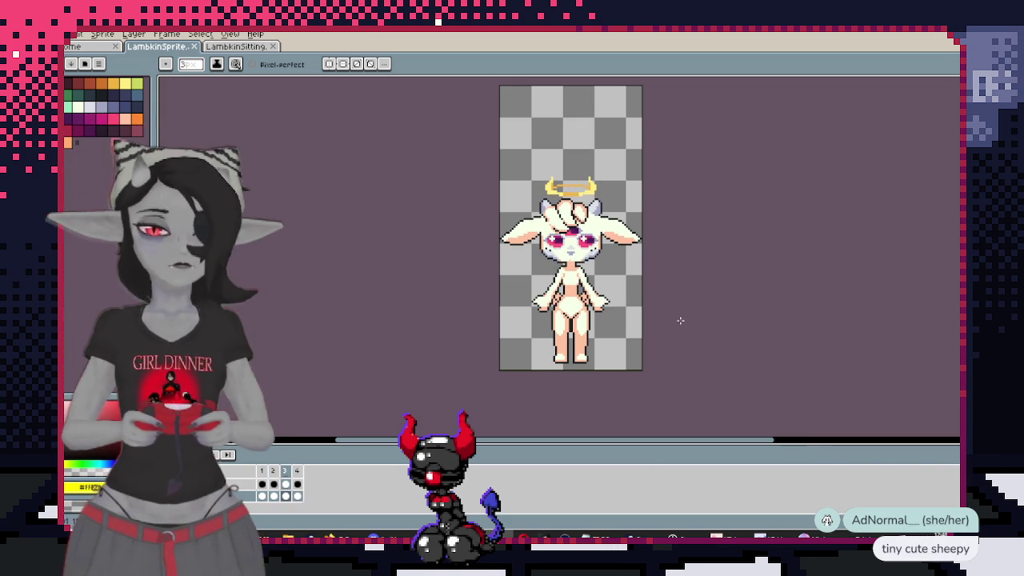
pyautogui.scroll(1, 608, 279)
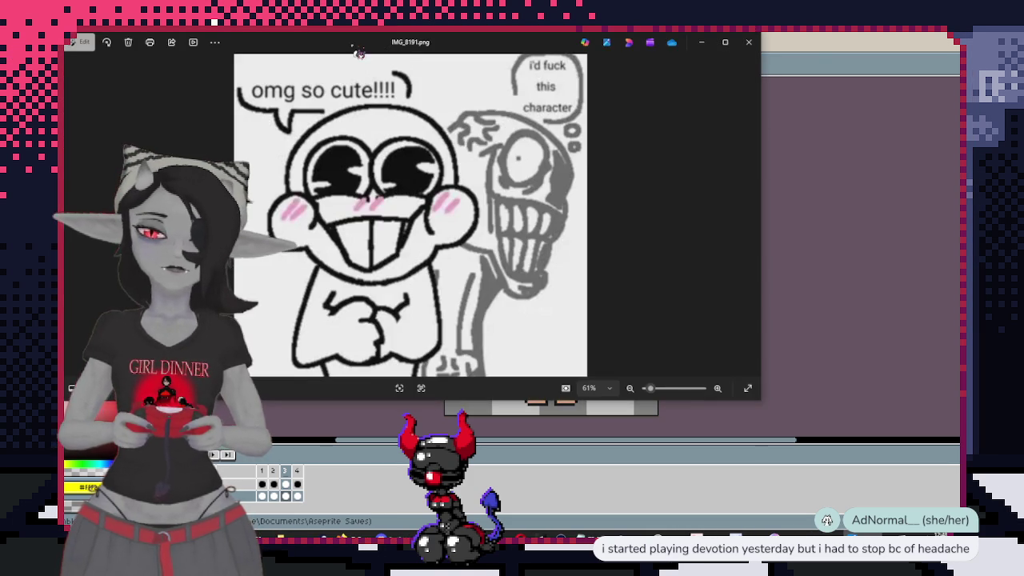
# Reposition and enlarge the meme image viewer, then close it
pyautogui.moveTo(355, 50); pyautogui.dragTo(568, 75)
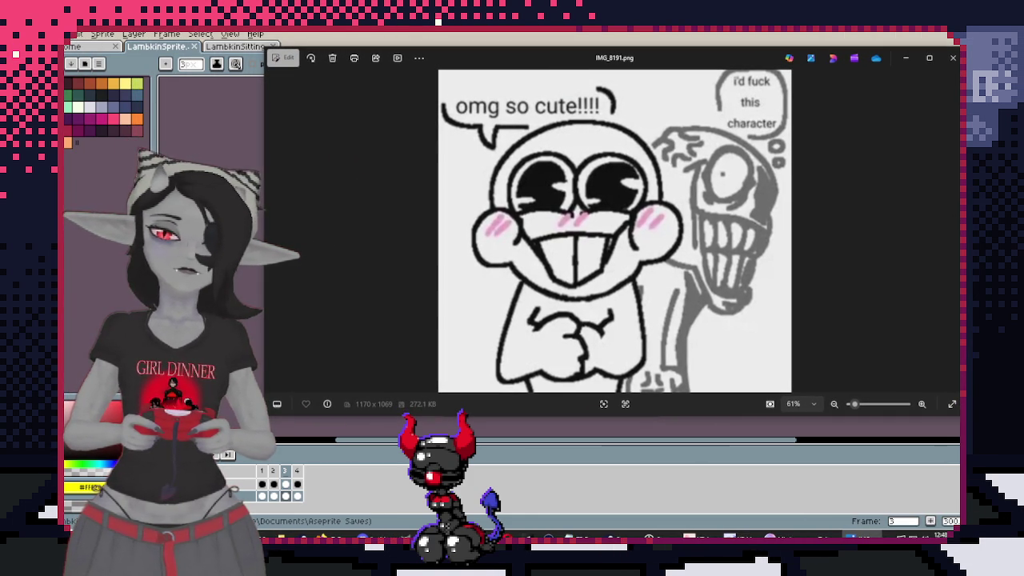
pyautogui.moveTo(729, 424); pyautogui.dragTo(743, 533)
pyautogui.moveTo(709, 47); pyautogui.dragTo(711, 22)
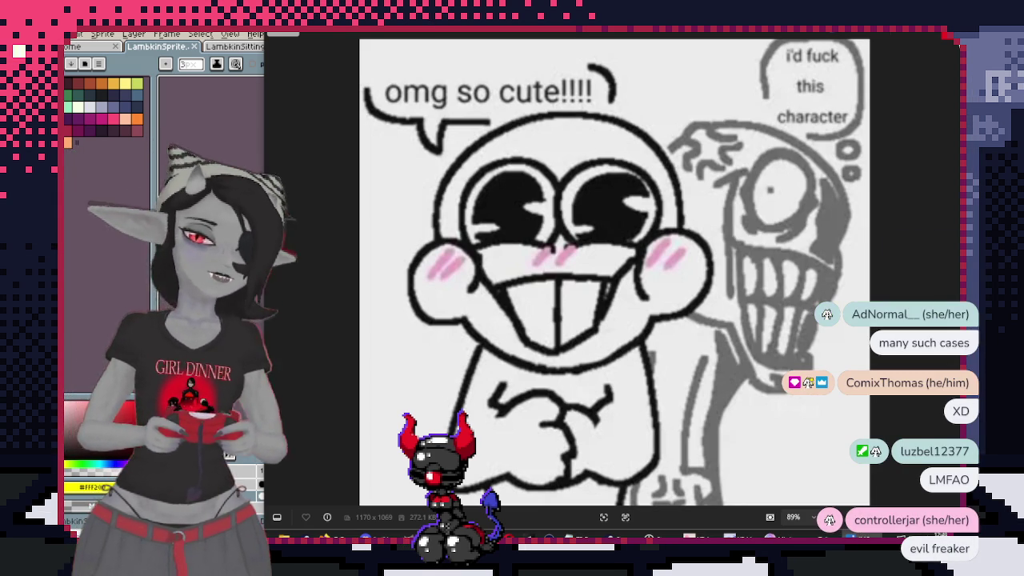
pyautogui.hotkey('alt', 'F4')
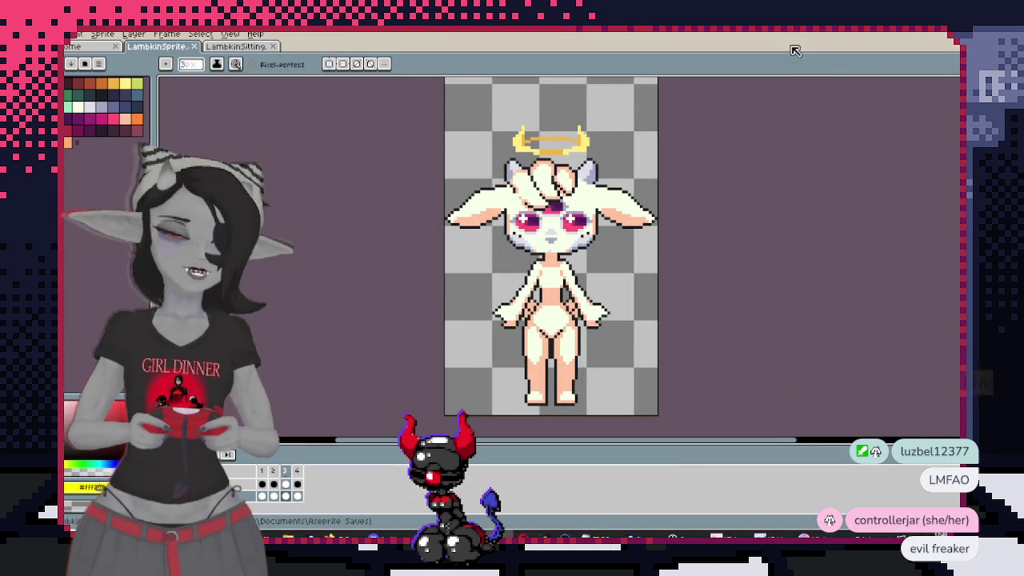
# Recentre the lamb sprite on the LambkinSprite canvas after briefly checking LambkinSitting
pyautogui.scroll(-2, 524, 237)
pyautogui.scroll(1, 561, 258)
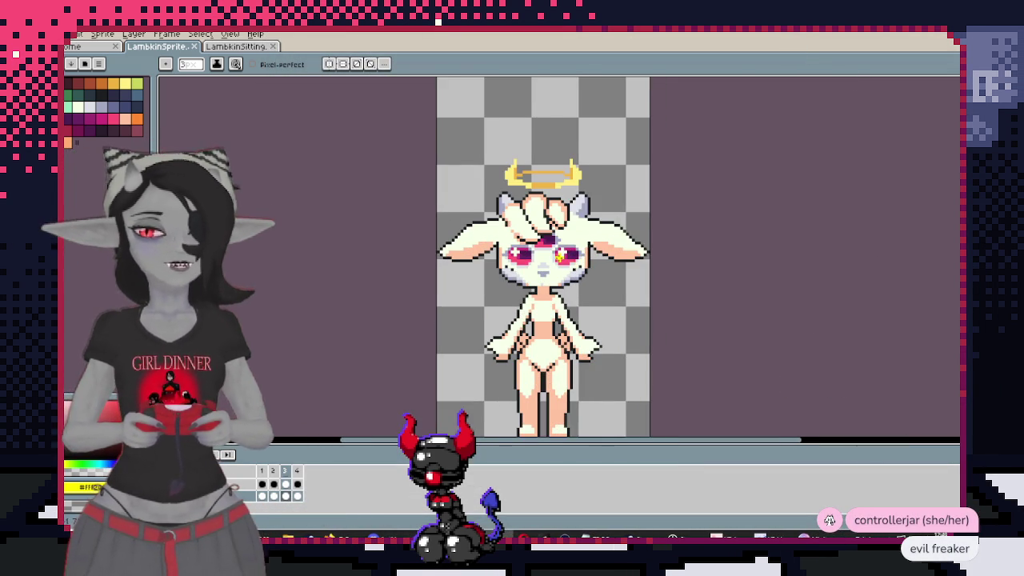
pyautogui.moveTo(560, 257); pyautogui.dragTo(599, 238)
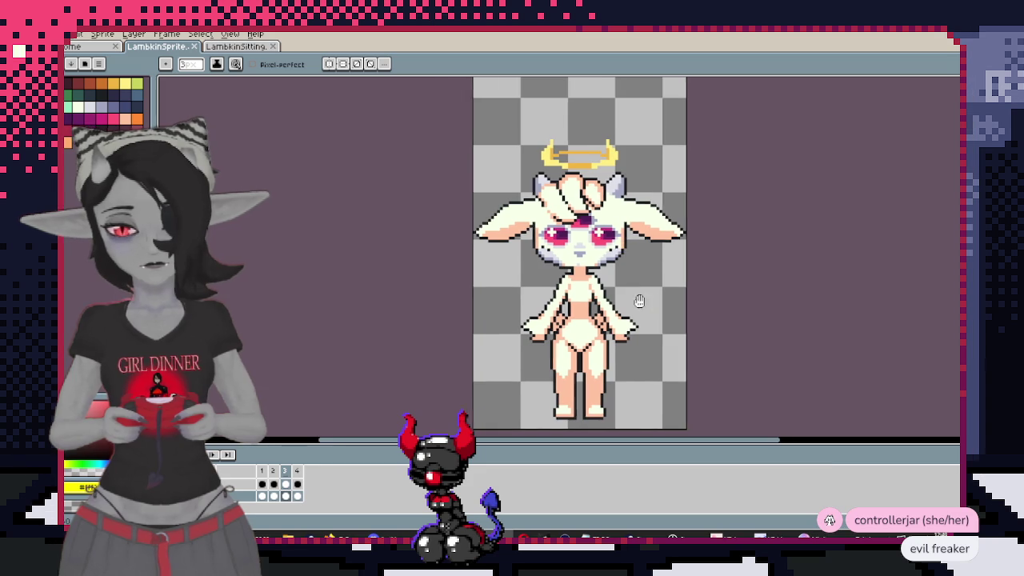
pyautogui.moveTo(641, 297); pyautogui.dragTo(606, 283)
pyautogui.click(236, 46)
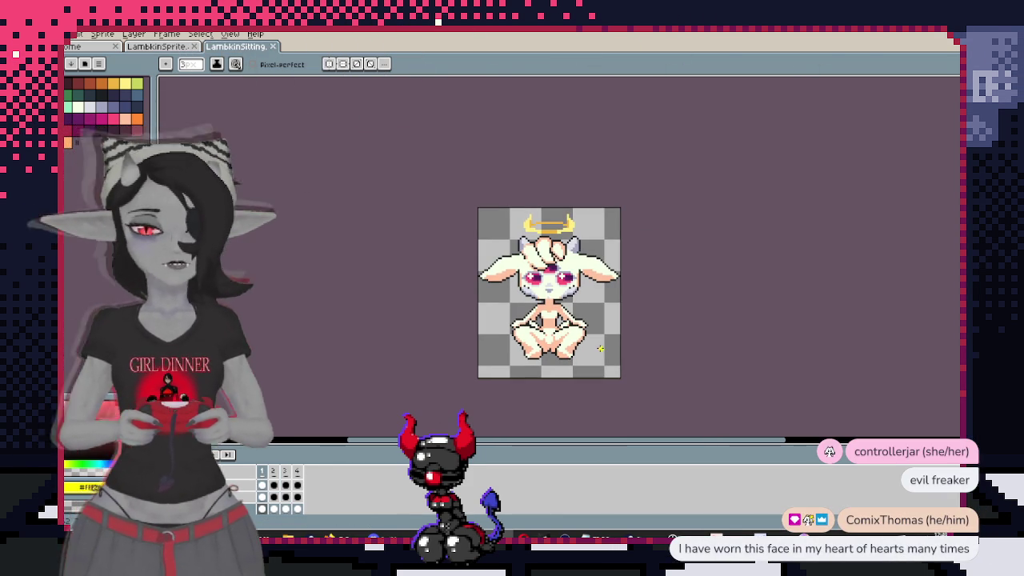
pyautogui.hotkey('ctrl', 'shift', 'Tab')
pyautogui.scroll(-2, 309, 200)
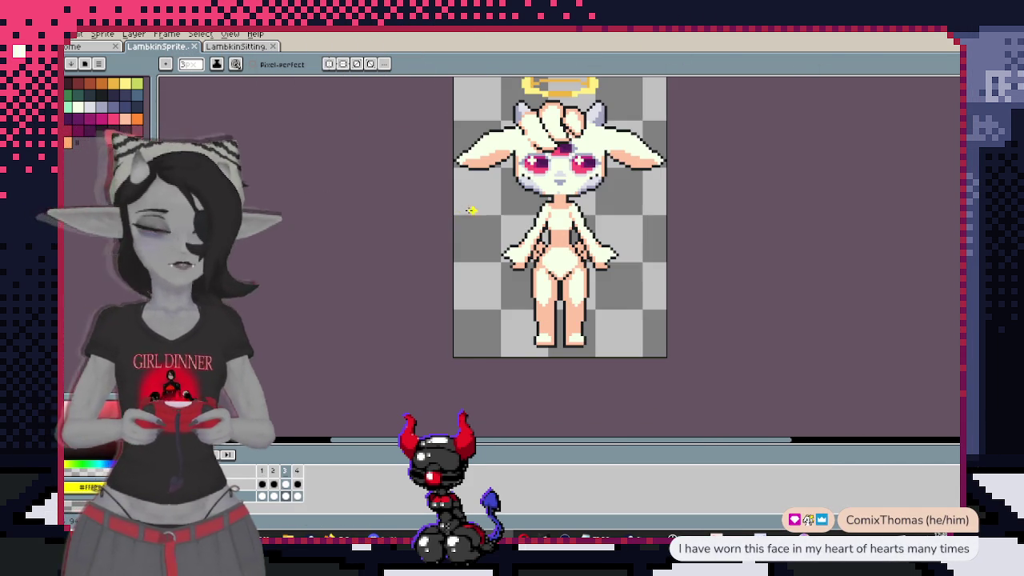
# Add a new layer named 'body' to the LambkinSprite document
pyautogui.rightClick(205, 484)
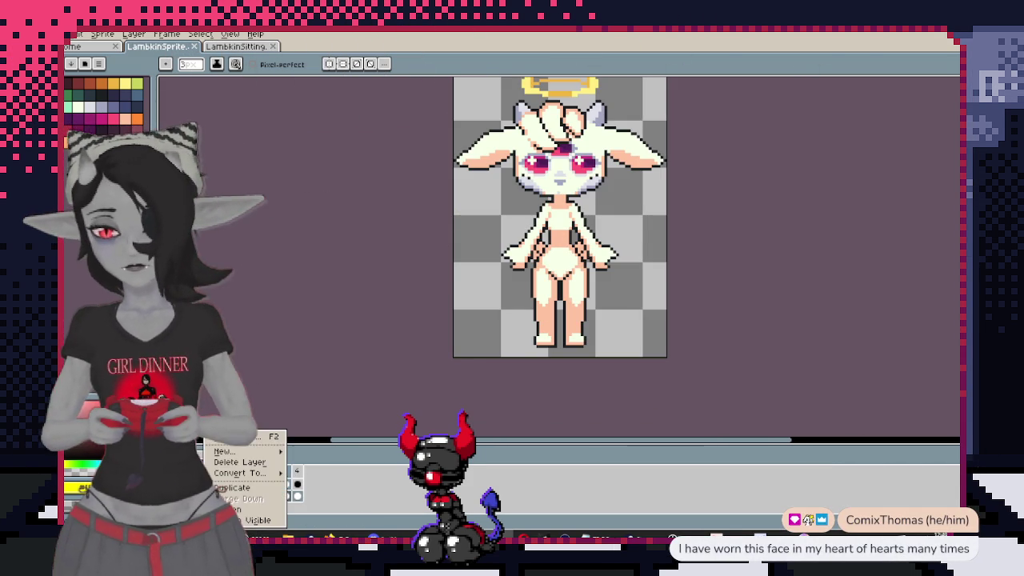
pyautogui.moveTo(229, 452)
pyautogui.click(320, 453)
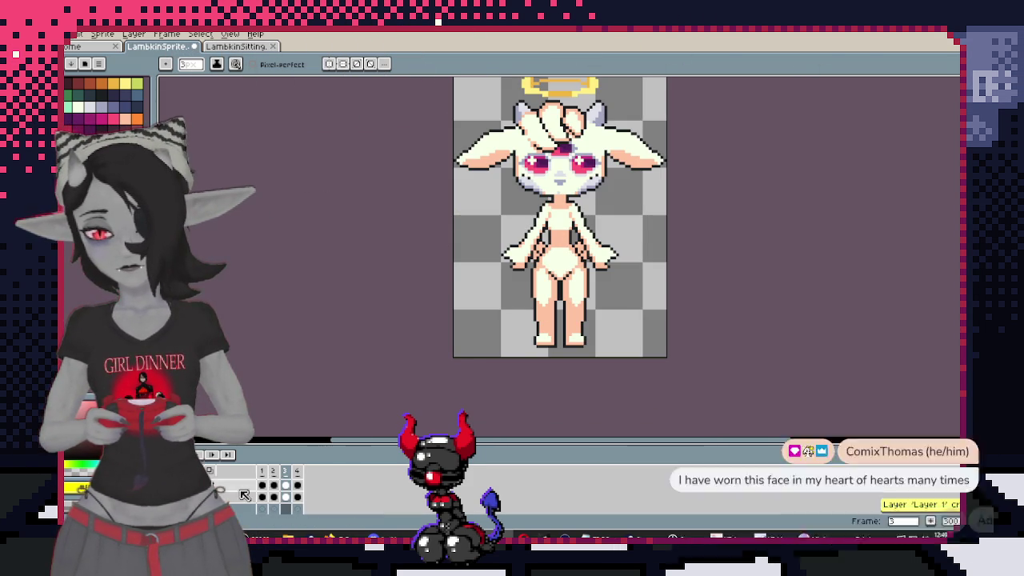
pyautogui.press('F2')
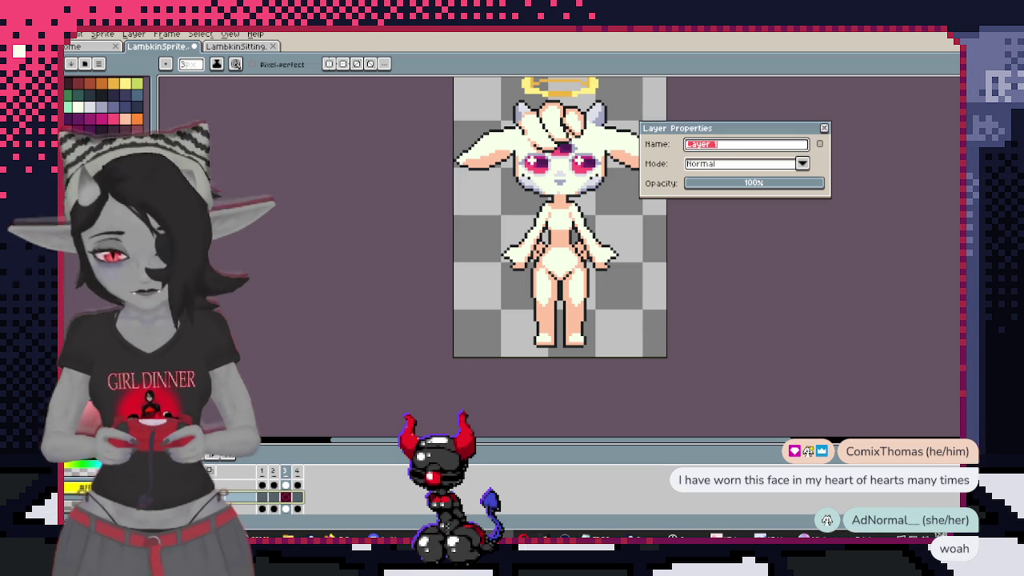
pyautogui.write('body')
pyautogui.press('Return')
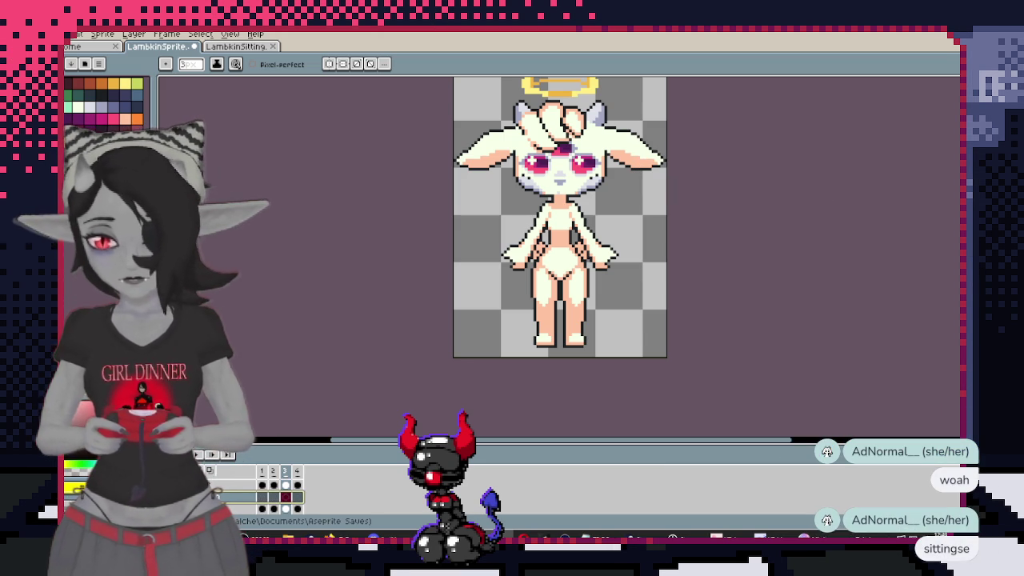
pyautogui.scroll(3, 547, 304)
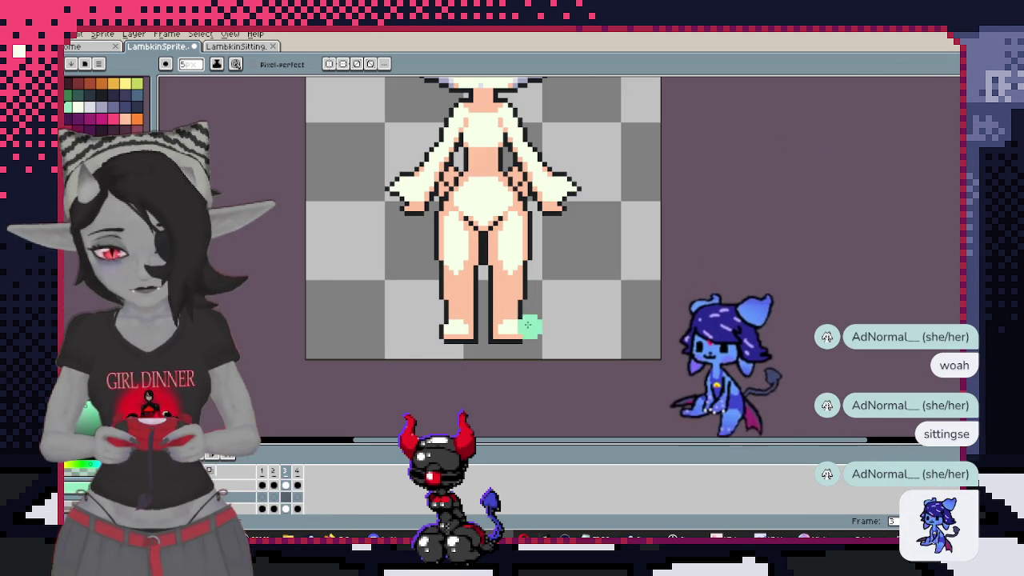
# With vertical symmetry on, paint a mint-green blob over both feet and up the legs
pyautogui.hotkey('shift', 's')
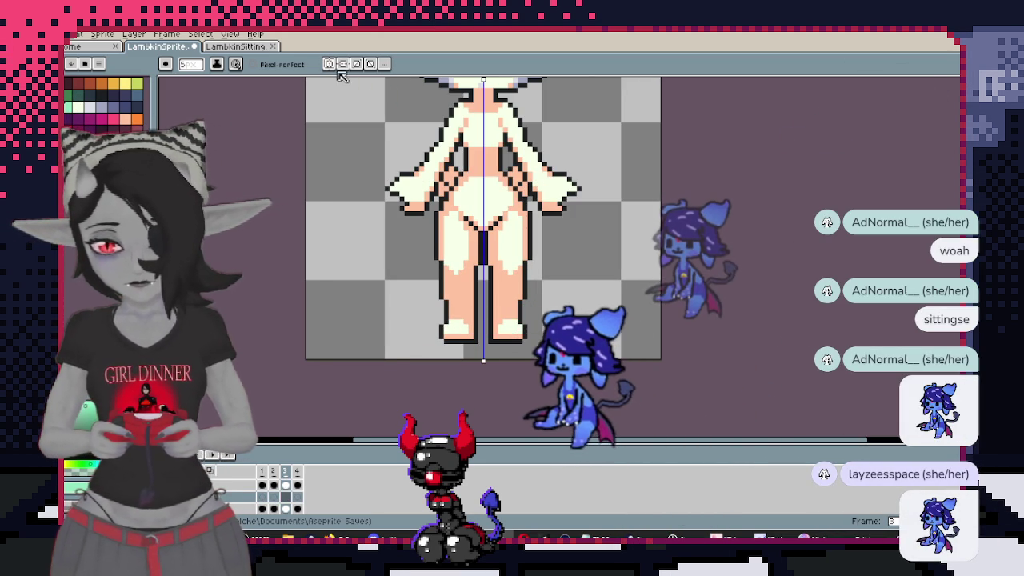
pyautogui.moveTo(469, 329); pyautogui.dragTo(463, 322)
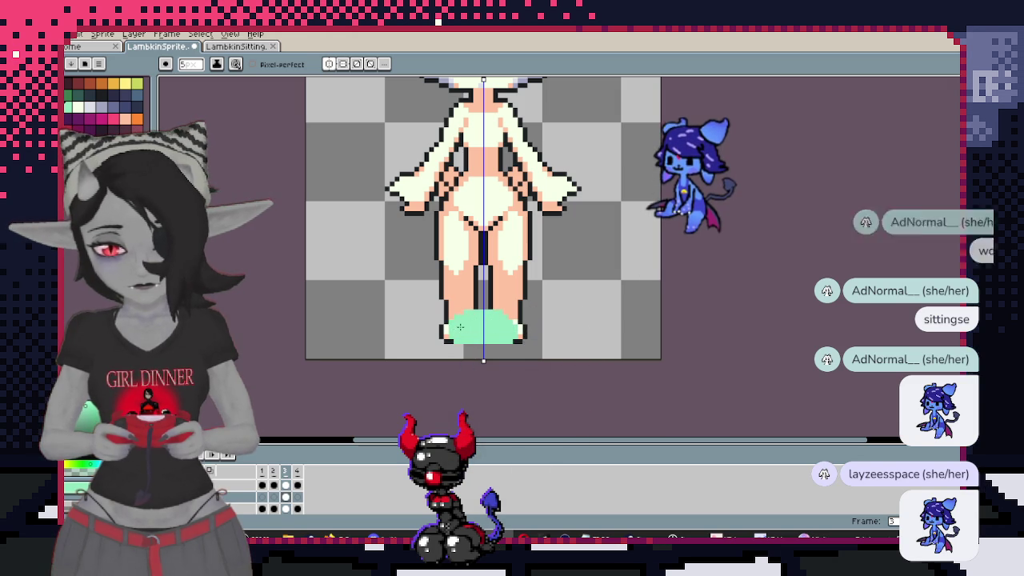
pyautogui.press('v')
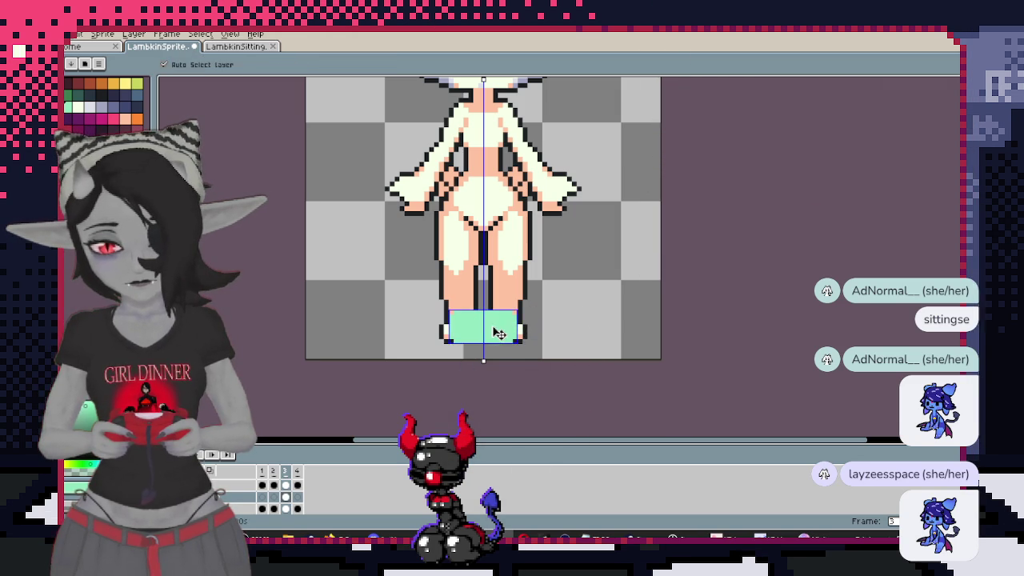
pyautogui.press('b')
pyautogui.moveTo(461, 323); pyautogui.dragTo(497, 316)
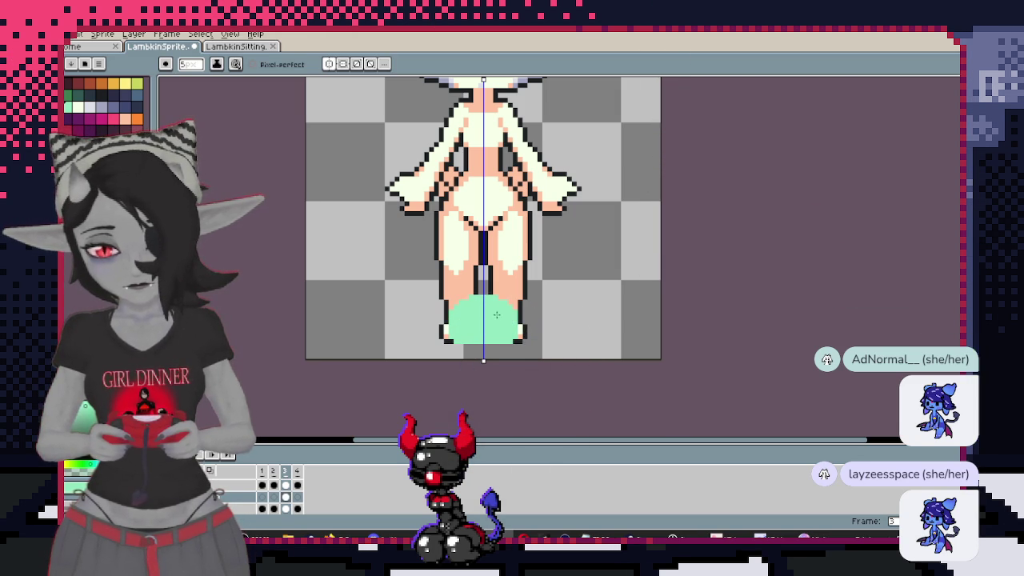
pyautogui.moveTo(424, 291)
pyautogui.mouseDown()
pyautogui.moveTo(548, 325)
pyautogui.moveTo(468, 352)
pyautogui.moveTo(447, 343)
pyautogui.mouseUp()
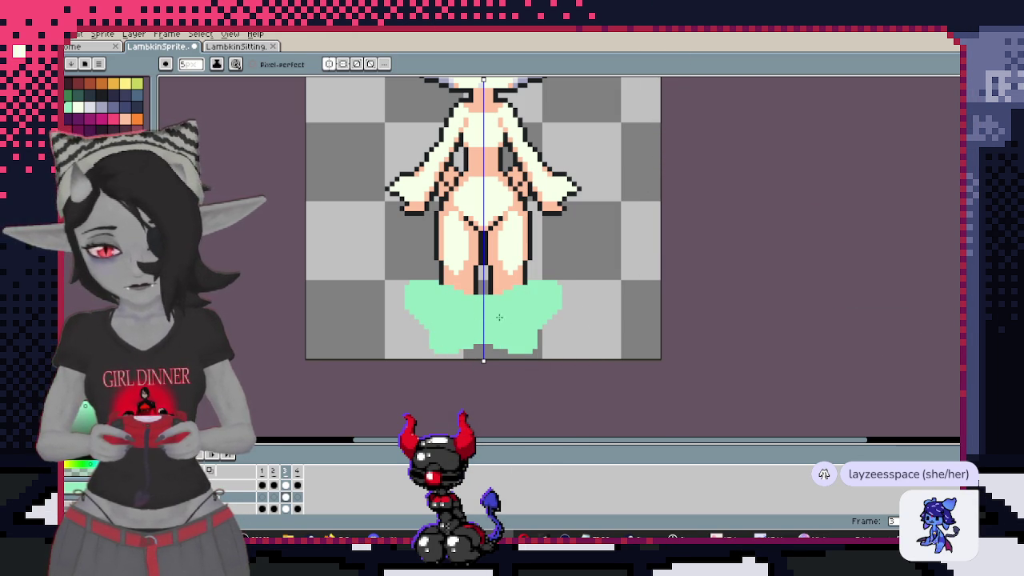
pyautogui.hotkey('ctrl', 'z')
pyautogui.hotkey('ctrl', 'z')
pyautogui.hotkey('ctrl', 'z')
pyautogui.hotkey('ctrl', 'z')
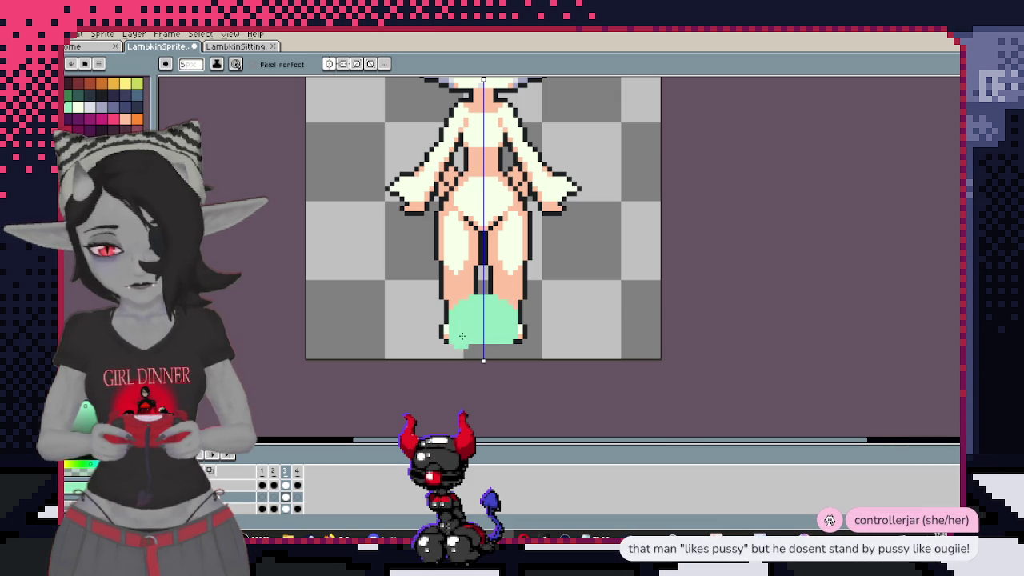
pyautogui.moveTo(524, 320)
pyautogui.mouseDown()
pyautogui.moveTo(556, 300)
pyautogui.moveTo(532, 329)
pyautogui.mouseUp()
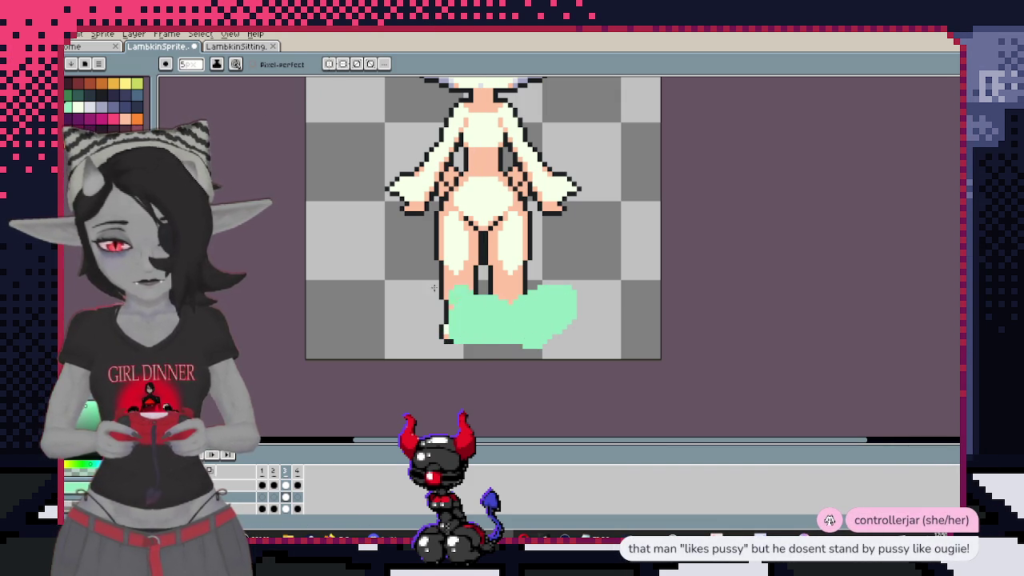
# Shade the blob's upper-left teal, then switch to the side-saddle pose search
pyautogui.moveTo(473, 316); pyautogui.dragTo(520, 309)
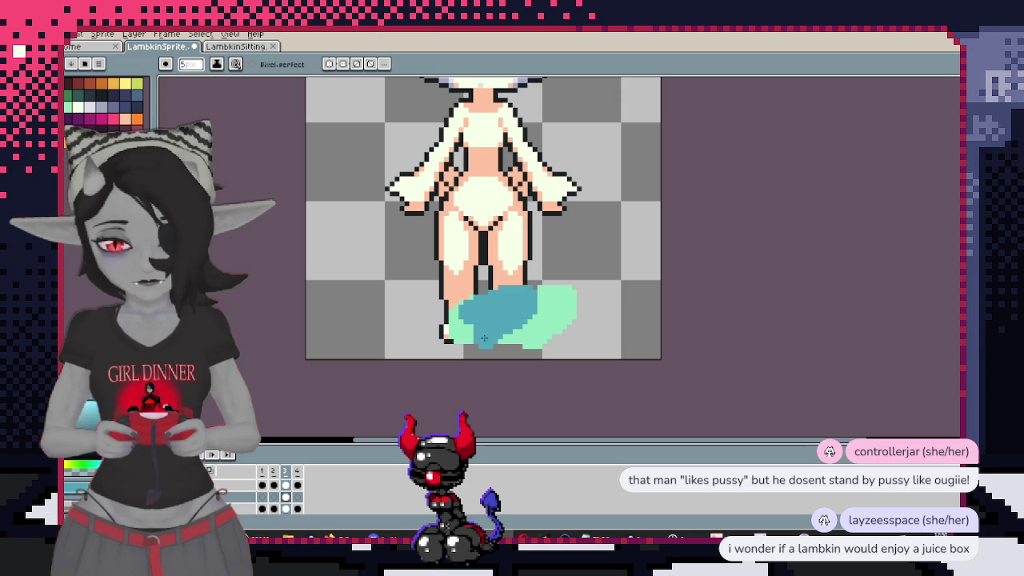
pyautogui.moveTo(492, 325)
pyautogui.mouseDown()
pyautogui.moveTo(524, 296)
pyautogui.moveTo(466, 331)
pyautogui.mouseUp()
pyautogui.hotkey('ctrl', 'z')
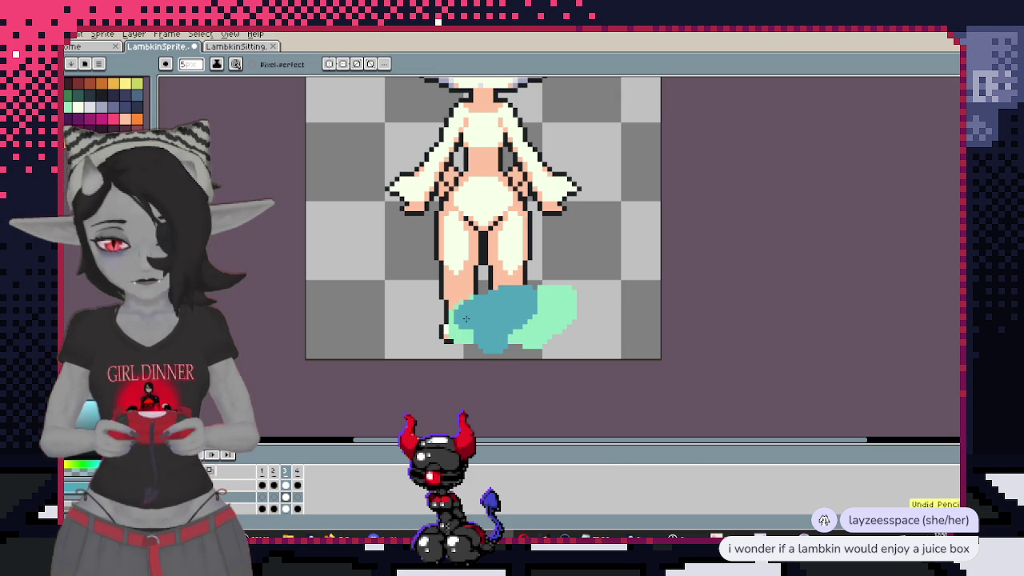
pyautogui.scroll(2, 557, 275)
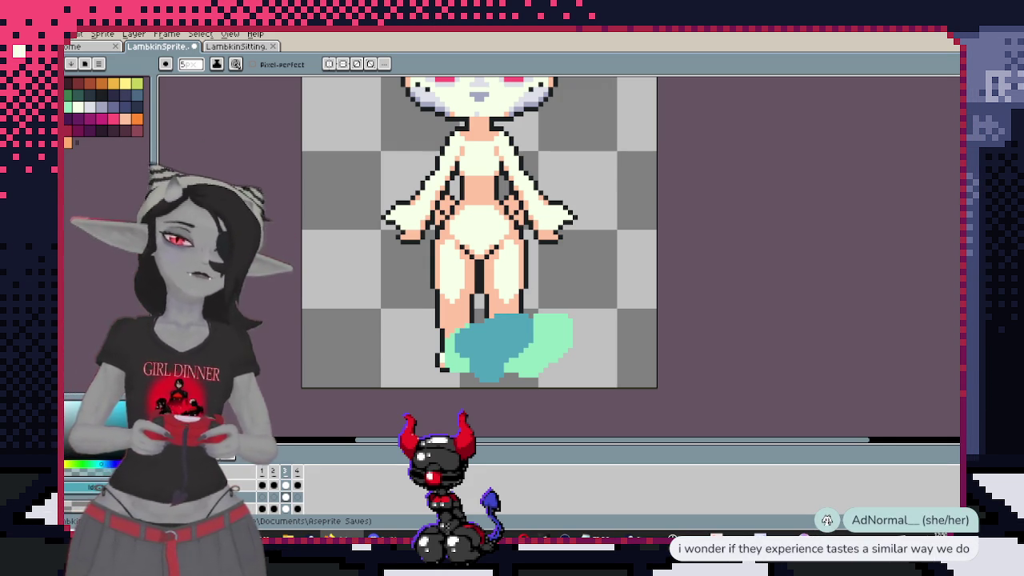
pyautogui.hotkey('alt', 'Tab')
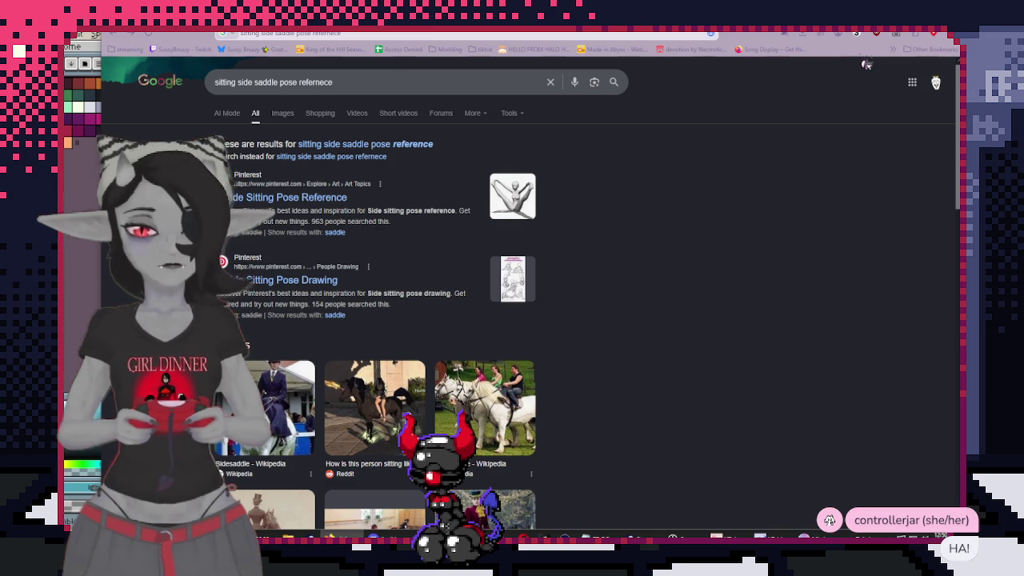
# Return from the side-saddle pose results to the lamb sprite in Aseprite
pyautogui.hotkey('alt', 'Tab')
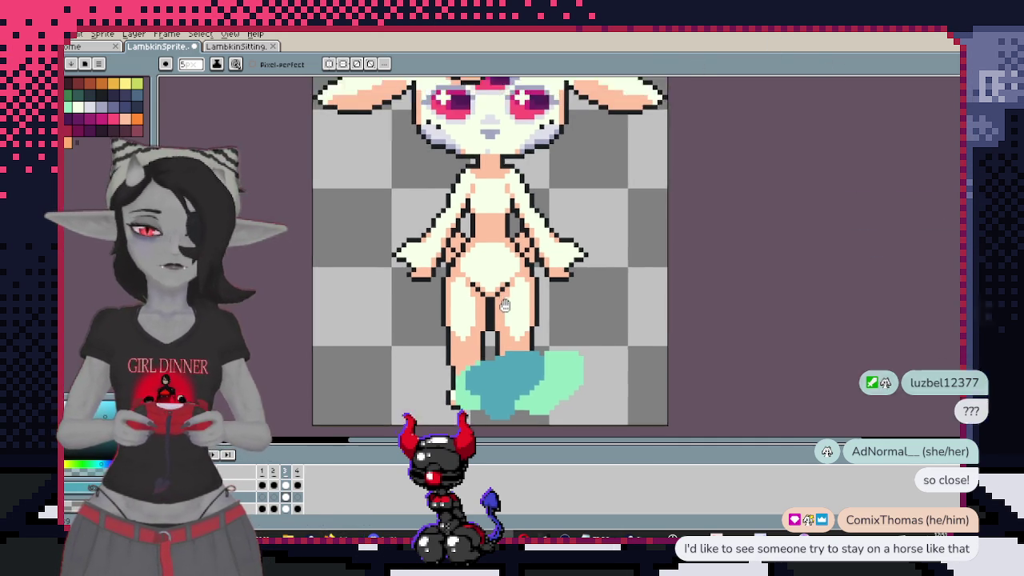
# Move the mint blob between the legs and nudge the lower legs and blob up
pyautogui.scroll(1, 561, 300)
pyautogui.press('v')
pyautogui.moveTo(560, 300); pyautogui.dragTo(590, 308)
pyautogui.press('b')
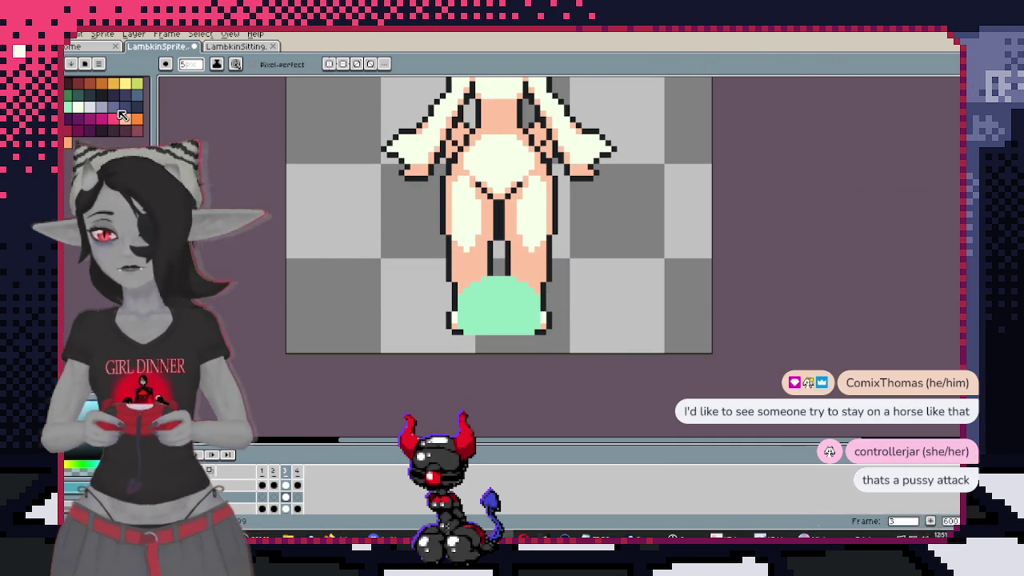
pyautogui.press('m')
pyautogui.moveTo(417, 212); pyautogui.dragTo(597, 339)
pyautogui.press('Up')
pyautogui.press('Up')
pyautogui.press('Up')
pyautogui.press('Return')
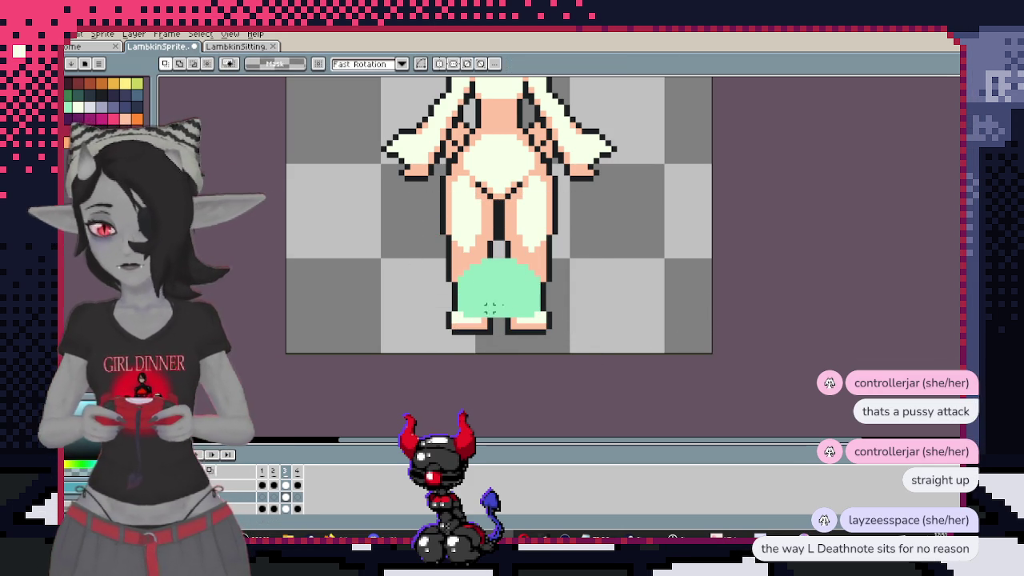
pyautogui.hotkey('ctrl', 'd')
pyautogui.press('b')
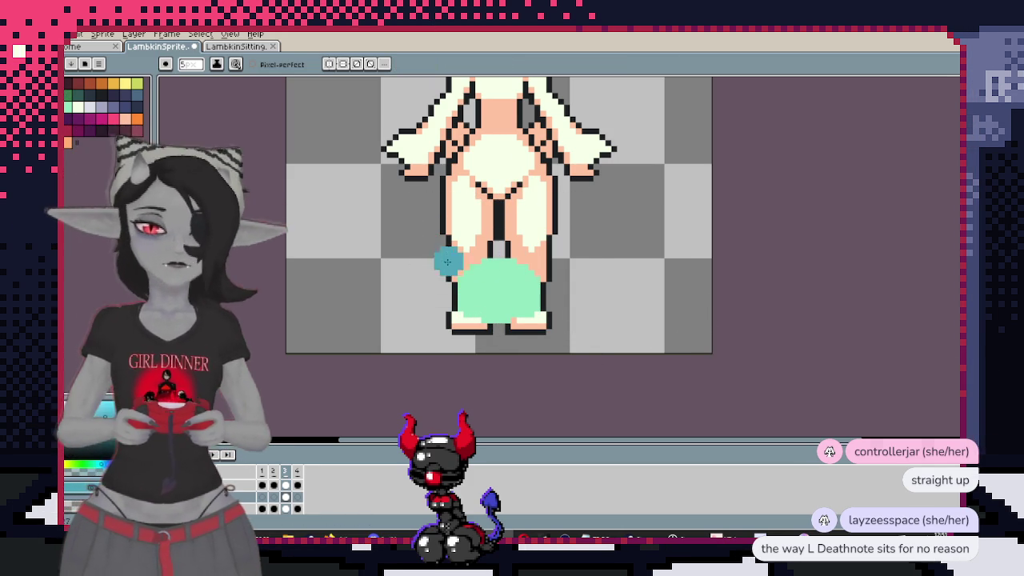
# Paint a magenta shape over the lower right of the mint area
pyautogui.click(110, 130)
pyautogui.moveTo(500, 299); pyautogui.dragTo(553, 318)
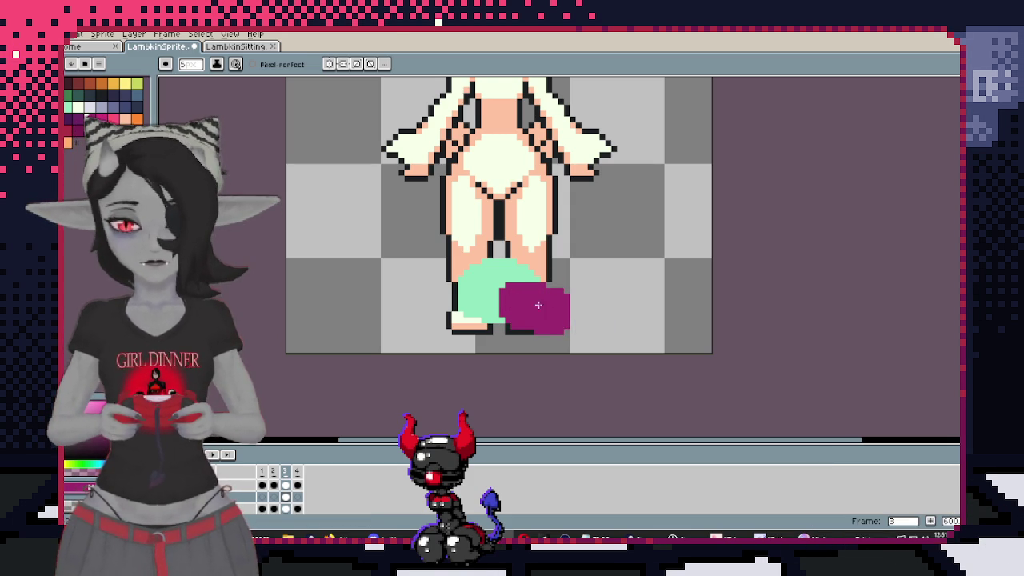
pyautogui.hotkey('ctrl', 'z')
pyautogui.moveTo(527, 312); pyautogui.dragTo(517, 300)
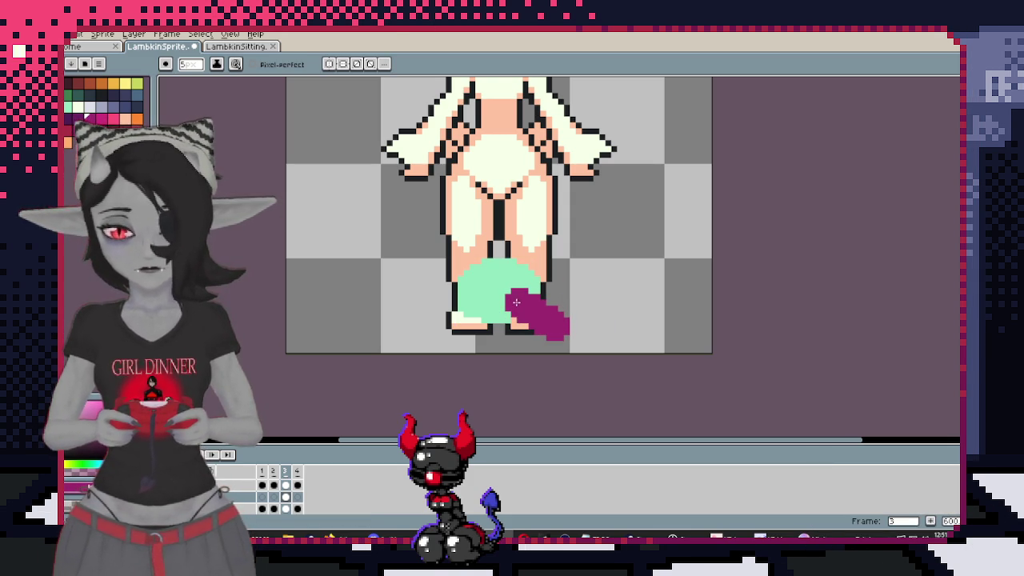
pyautogui.click(604, 327)
pyautogui.moveTo(567, 321); pyautogui.dragTo(598, 310)
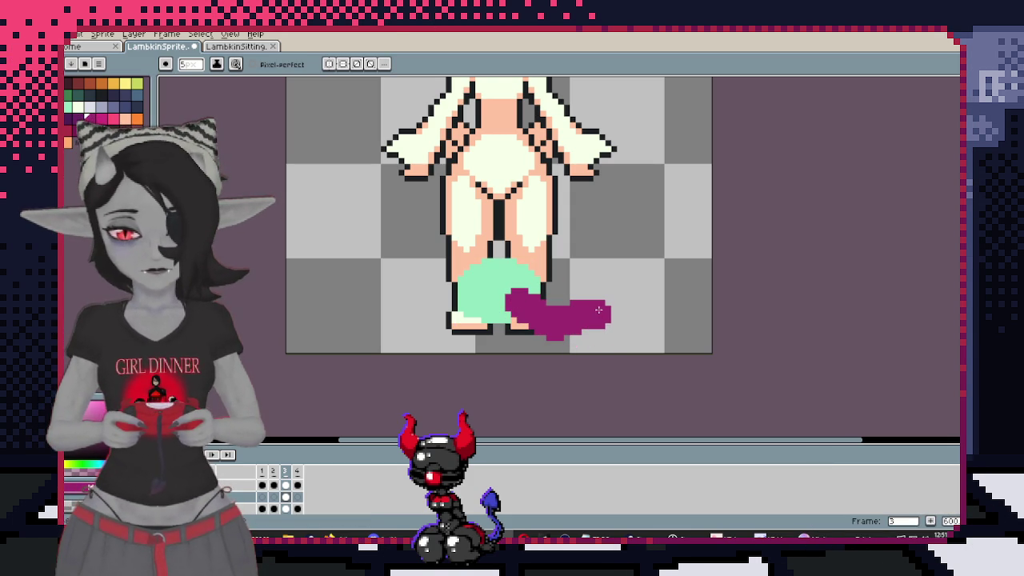
pyautogui.hotkey('ctrl', 'z')
pyautogui.hotkey('ctrl', 'z')
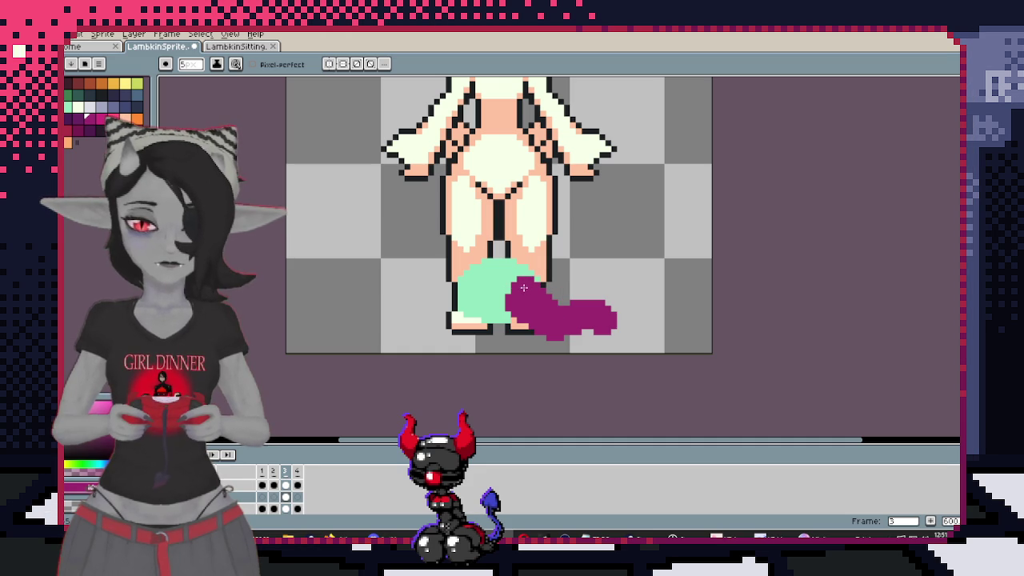
pyautogui.hotkey('ctrl', 'z')
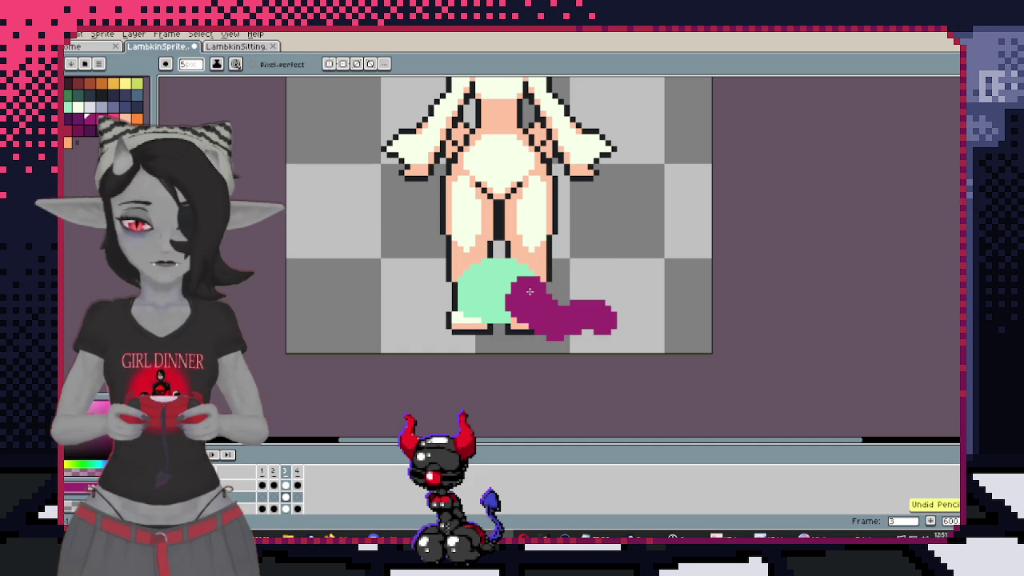
pyautogui.hotkey('ctrl', 'z')
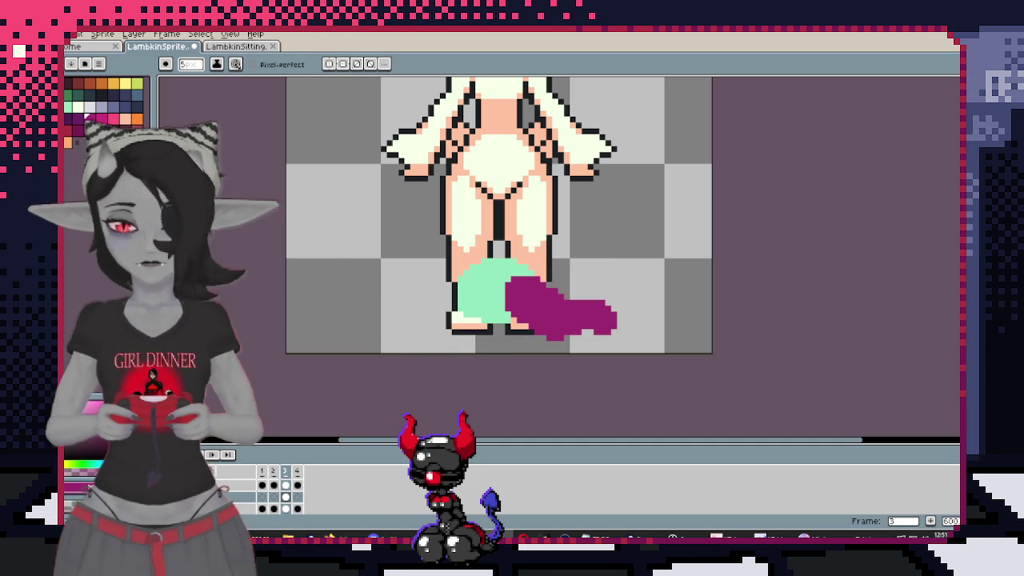
# Paint a teal-blue patch on the blob's left with a dark teal bottom edge
pyautogui.click(125, 95)
pyautogui.moveTo(464, 295)
pyautogui.mouseDown()
pyautogui.moveTo(471, 302)
pyautogui.moveTo(439, 328)
pyautogui.mouseUp()
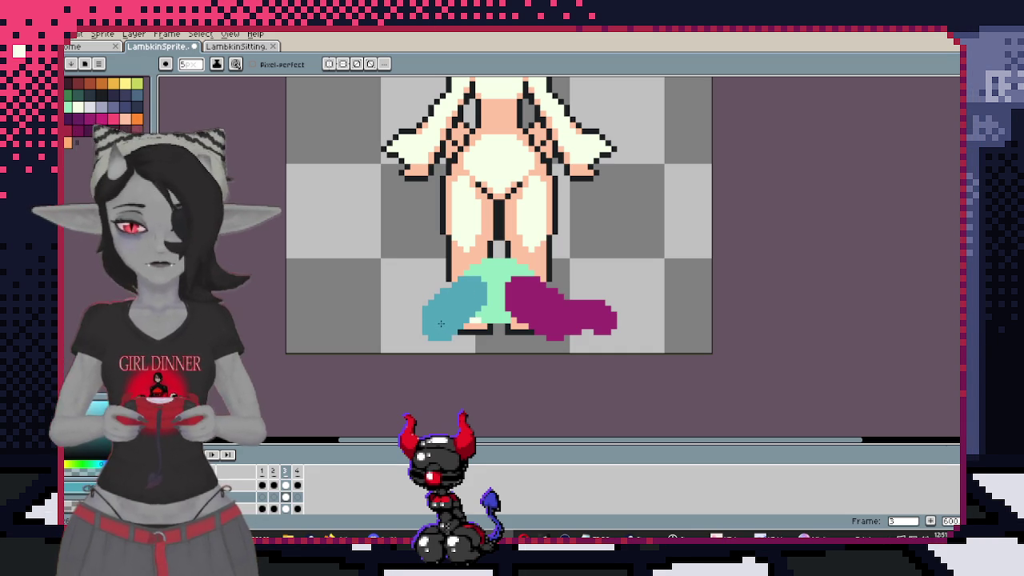
pyautogui.click(137, 95)
pyautogui.moveTo(457, 327); pyautogui.dragTo(494, 324)
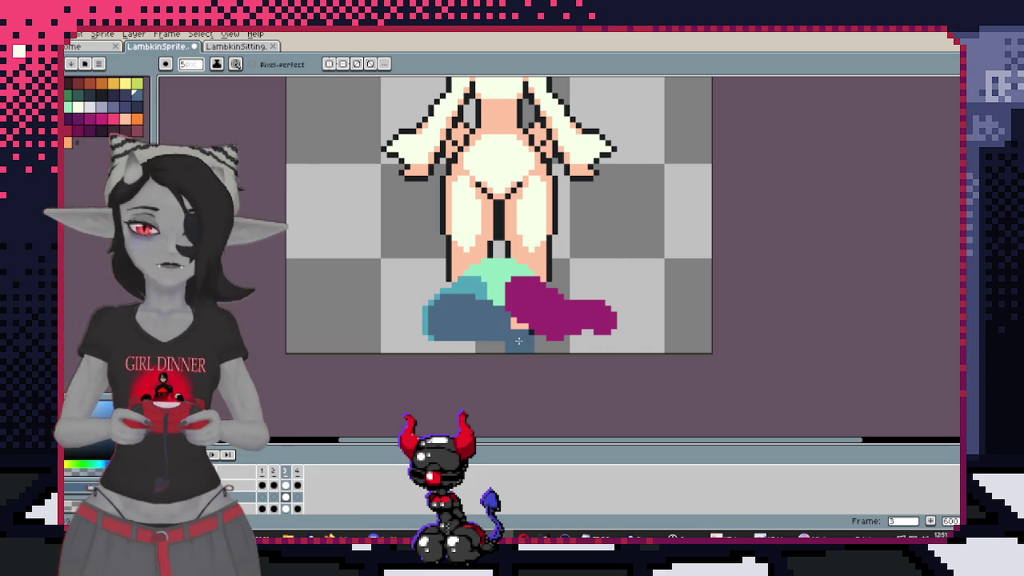
pyautogui.hotkey('ctrl', 'z')
pyautogui.press('v')
pyautogui.press('b')
pyautogui.moveTo(438, 325); pyautogui.dragTo(504, 327)
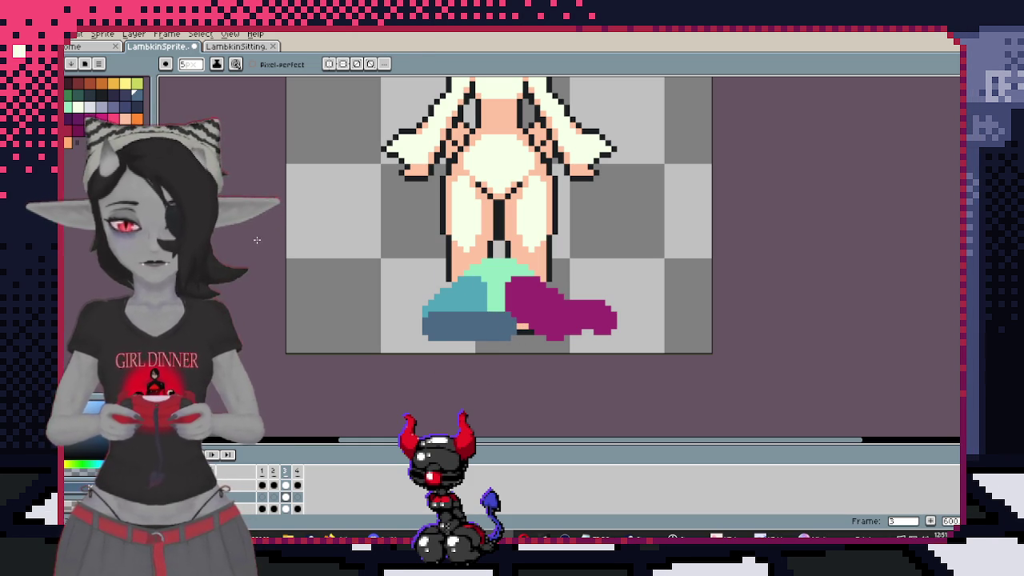
# Cover the teal strip at the magenta foot's edge with sampled magenta
pyautogui.keyDown('alt'); pyautogui.click(547, 332); pyautogui.keyUp('alt')
pyautogui.moveTo(502, 316); pyautogui.dragTo(514, 302)
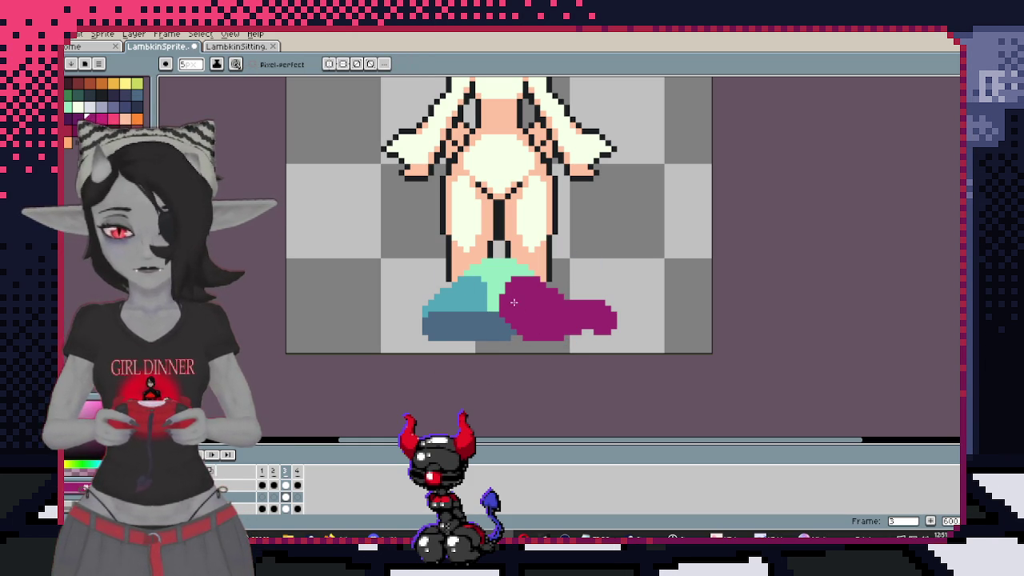
pyautogui.keyDown('alt'); pyautogui.click(479, 297); pyautogui.keyUp('alt')
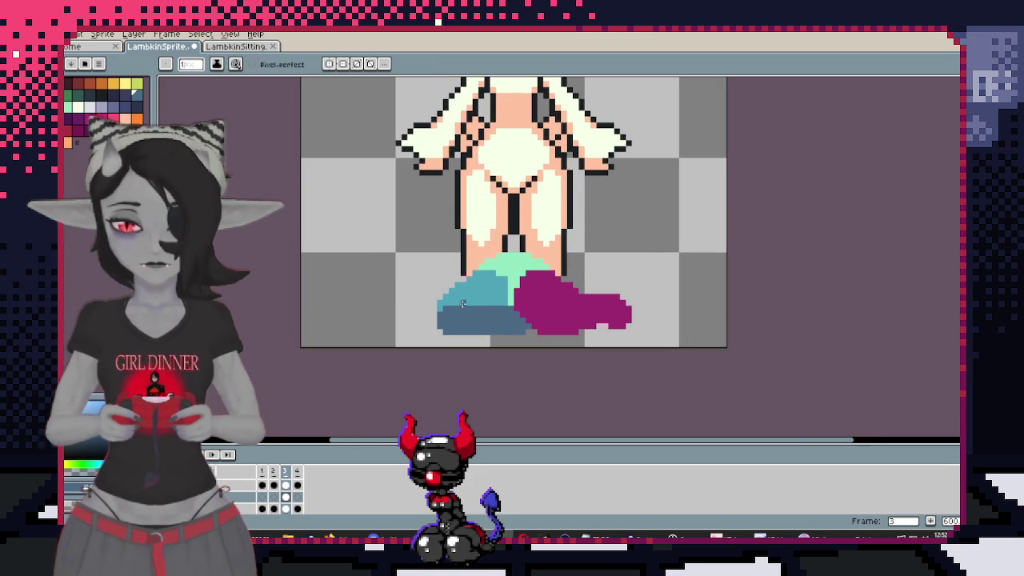
pyautogui.scroll(-1, 480, 302)
pyautogui.scroll(1, 512, 302)
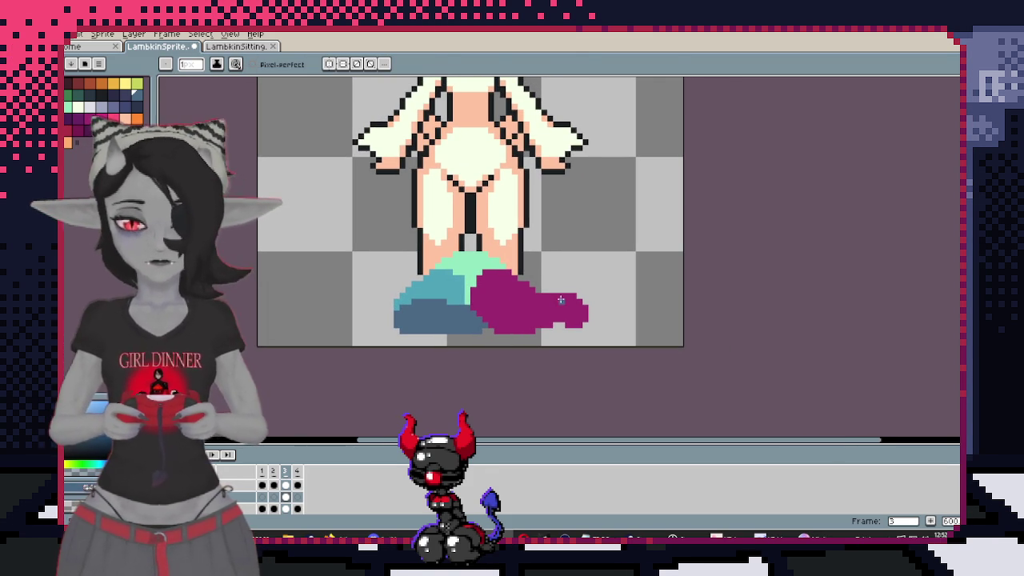
pyautogui.press('b')
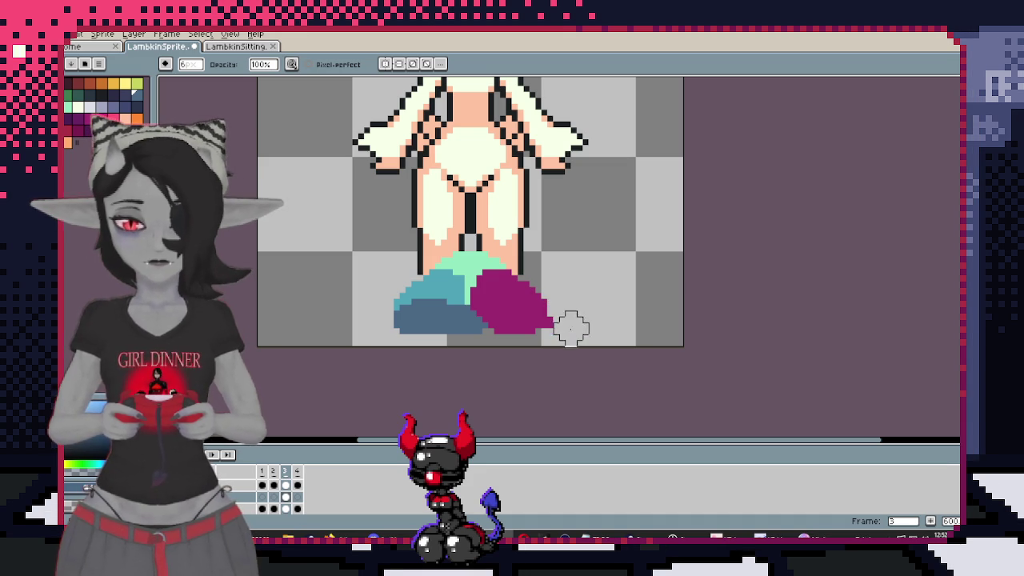
# Select the background by colour and paint a dark purple tip right of the magenta shape
pyautogui.press('i')
pyautogui.press('w')
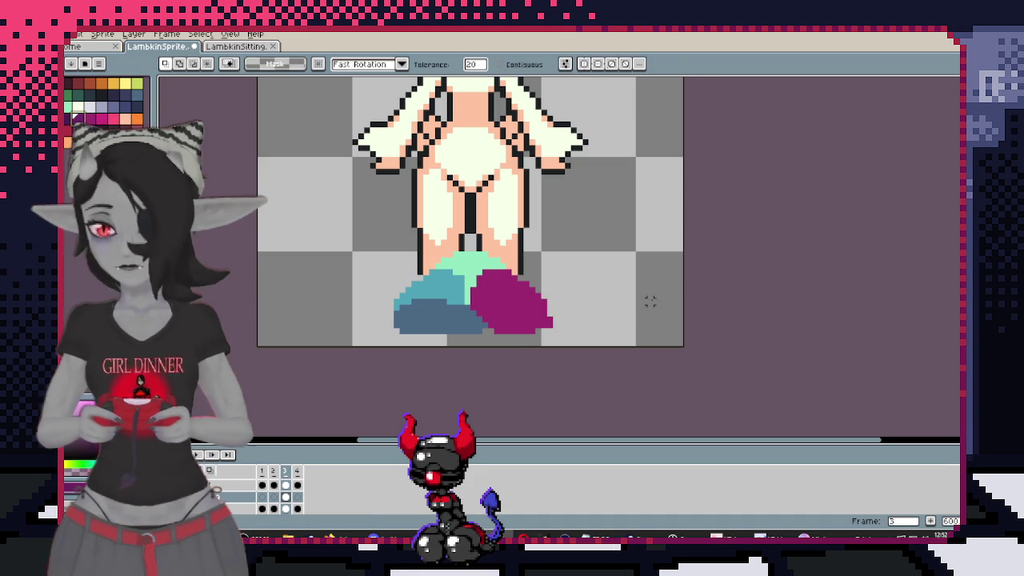
pyautogui.click(633, 297)
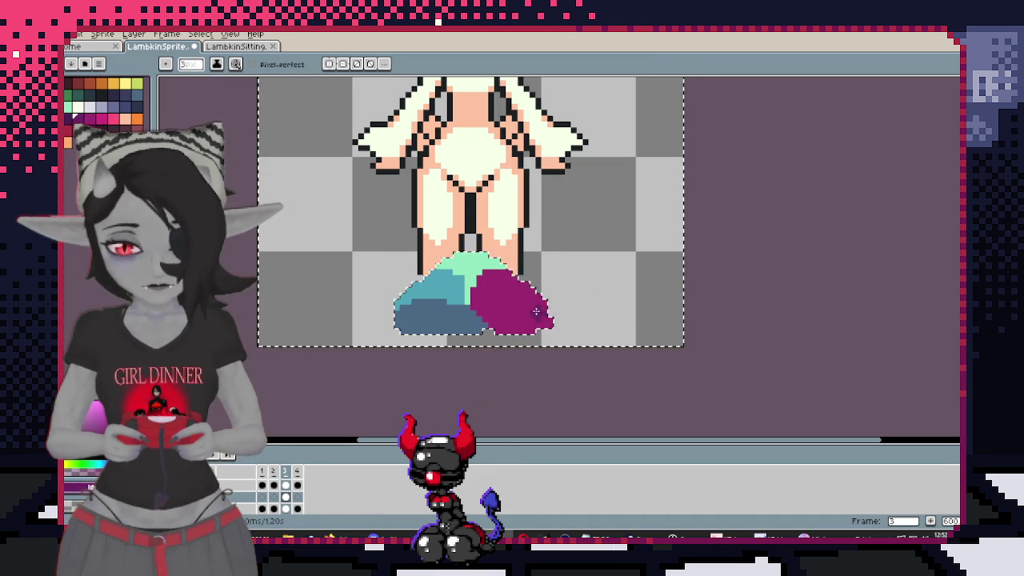
pyautogui.moveTo(579, 313)
pyautogui.mouseDown()
pyautogui.moveTo(574, 306)
pyautogui.moveTo(597, 318)
pyautogui.mouseUp()
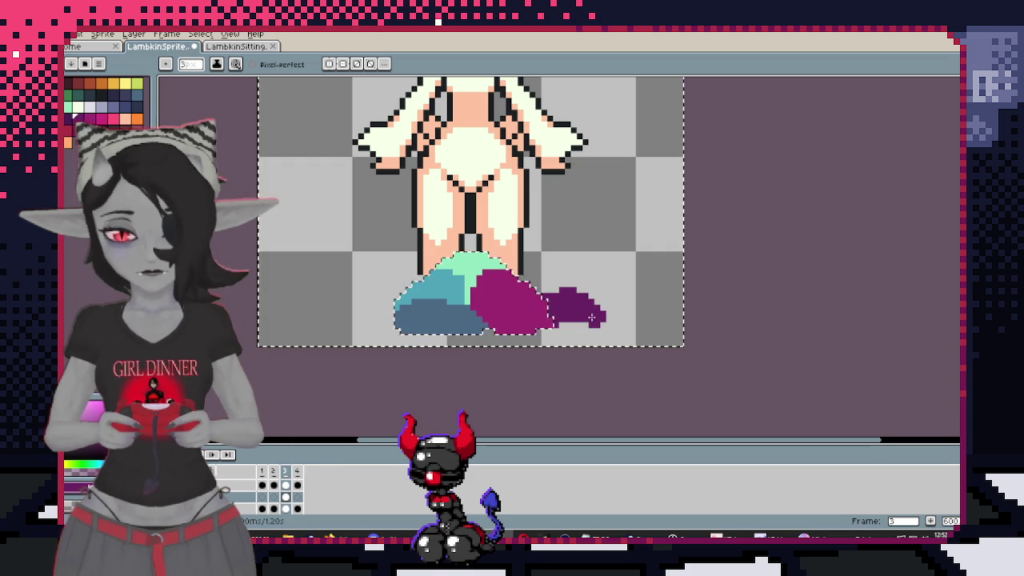
# Temporarily remove and restore the blob to check the legs, then bring the head into view
pyautogui.scroll(-1, 607, 289)
pyautogui.scroll(1, 608, 290)
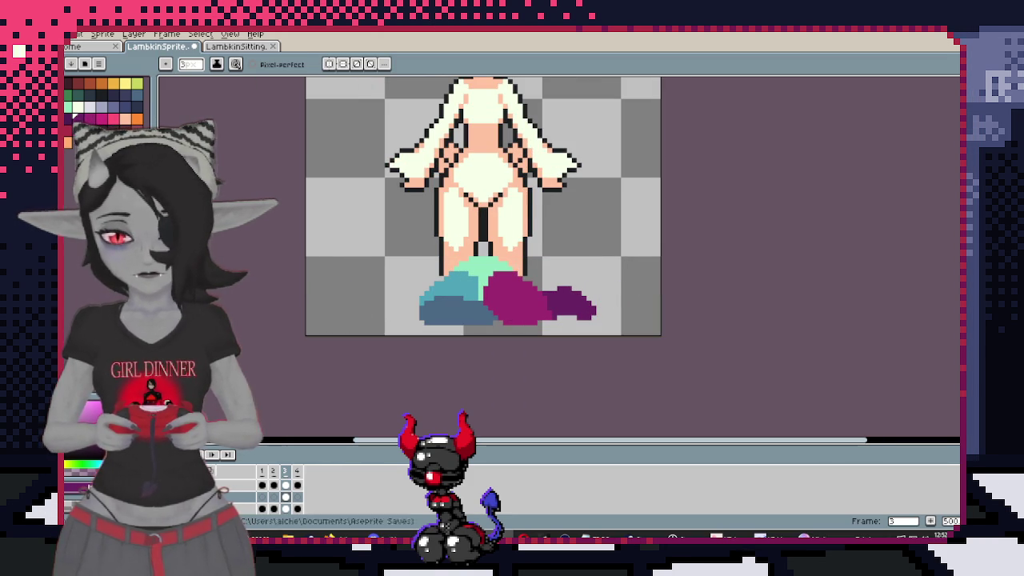
pyautogui.press('Delete')
pyautogui.hotkey('ctrl', 'z')
pyautogui.hotkey('ctrl', 'y')
pyautogui.hotkey('ctrl', 'z')
pyautogui.moveTo(502, 209)
pyautogui.mouseDown()
pyautogui.moveTo(538, 286)
pyautogui.moveTo(564, 289)
pyautogui.mouseUp()
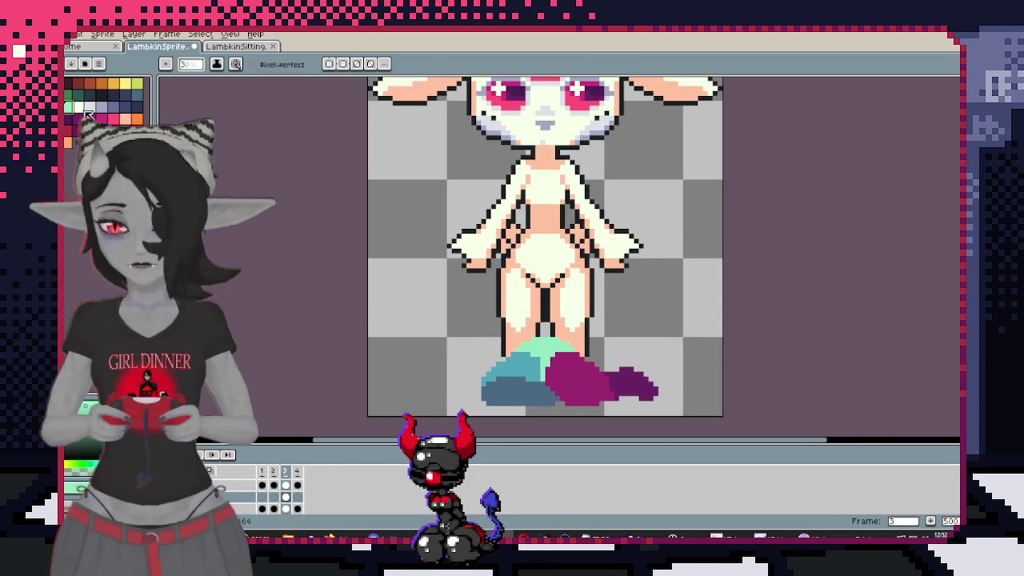
# Reselect the background and paint dark brown between the thighs with a 5-pixel brush
pyautogui.press('w')
pyautogui.click(431, 264)
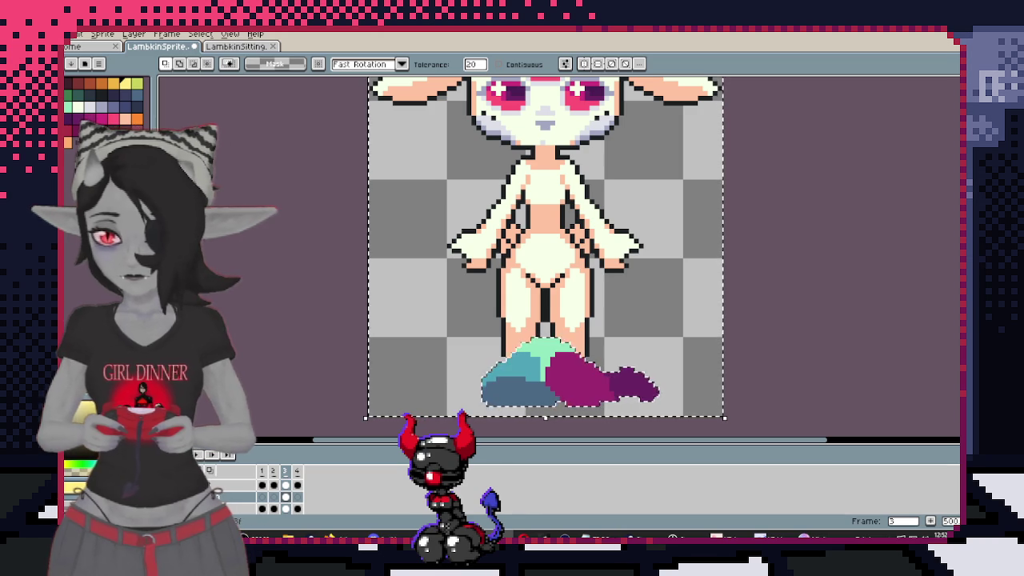
pyautogui.press('b')
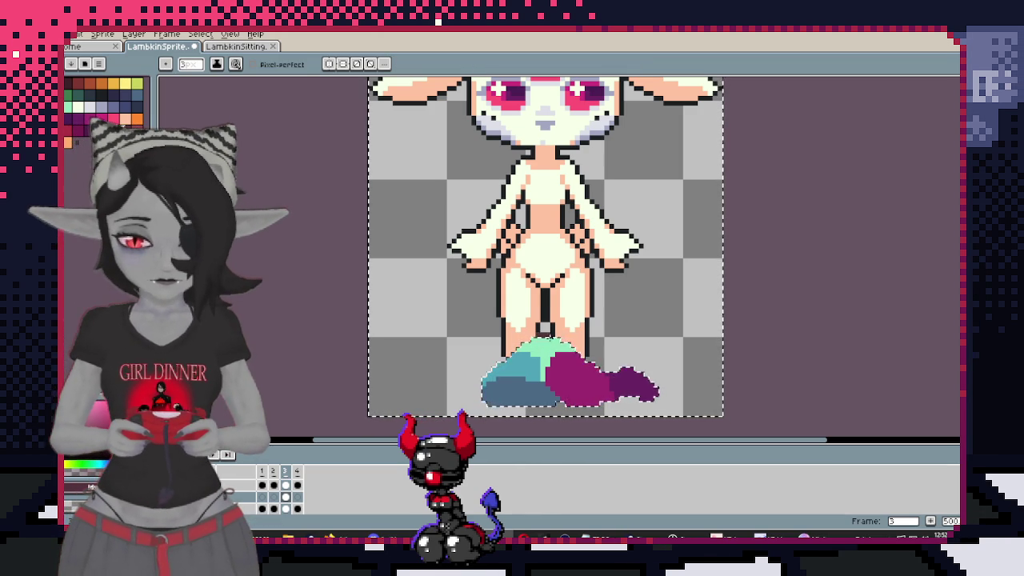
pyautogui.press('+')
pyautogui.press('+')
pyautogui.moveTo(520, 290)
pyautogui.mouseDown()
pyautogui.moveTo(536, 289)
pyautogui.moveTo(505, 291)
pyautogui.mouseUp()
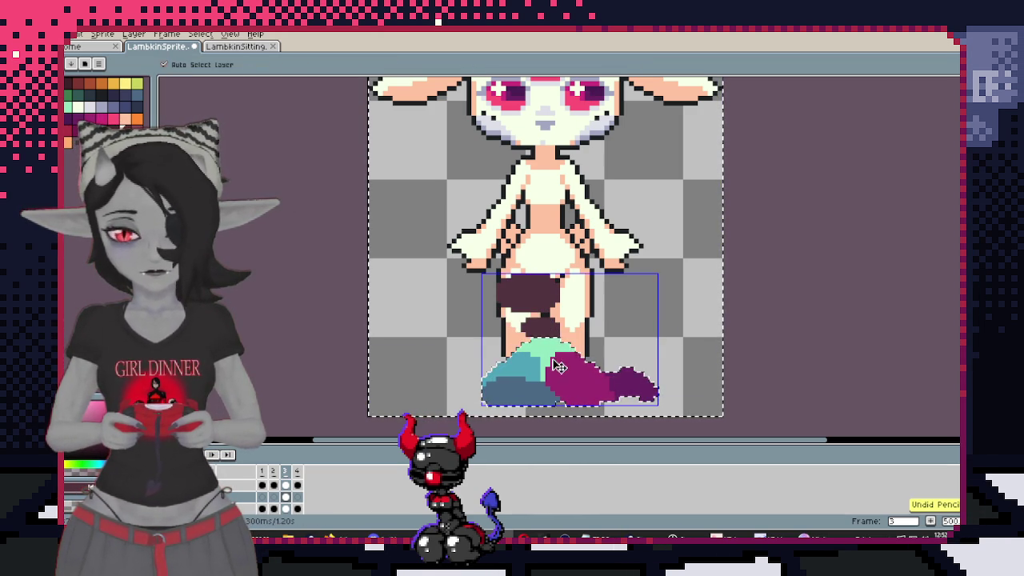
# Repaint a smaller dark brown patch between the legs, extending it to the right
pyautogui.hotkey('ctrl', 'z')
pyautogui.moveTo(533, 329); pyautogui.dragTo(518, 306)
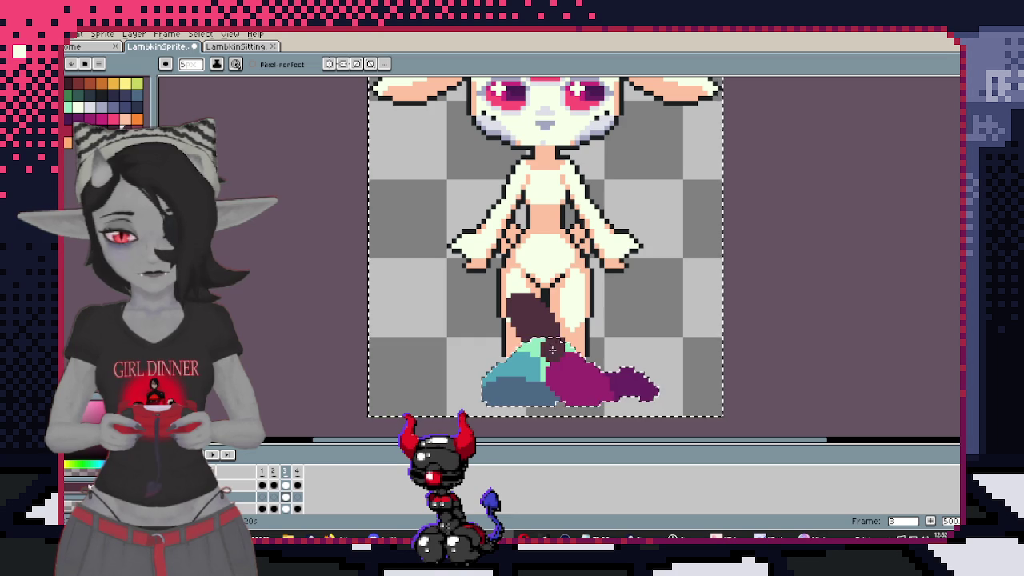
pyautogui.moveTo(508, 295); pyautogui.dragTo(546, 295)
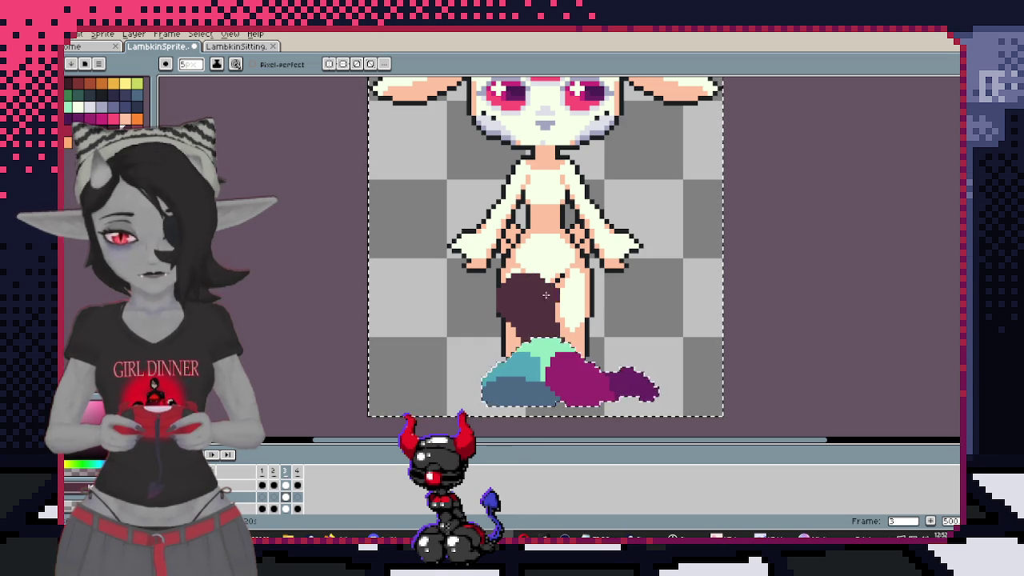
pyautogui.hotkey('ctrl', 'z')
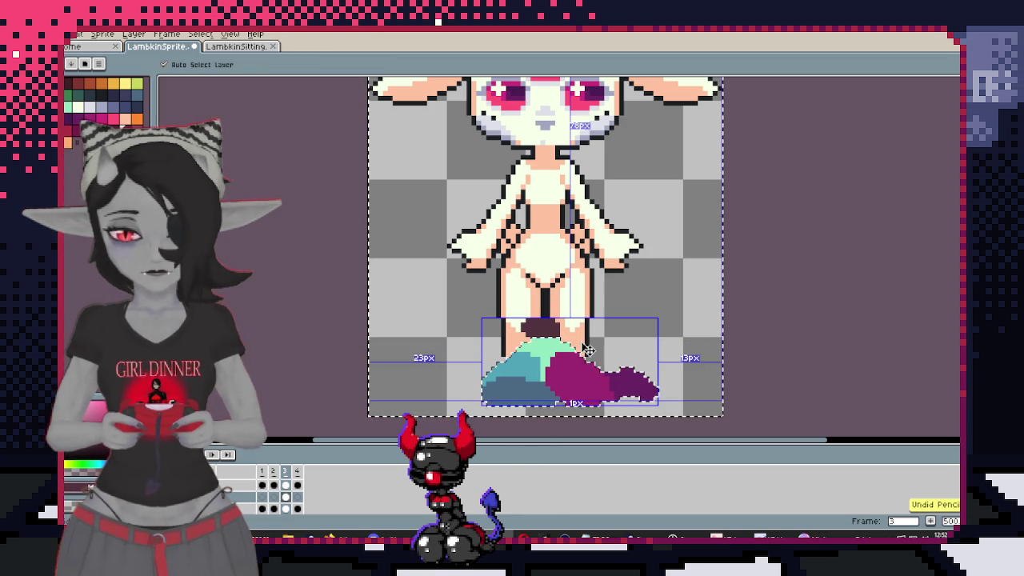
pyautogui.press('b')
# Cover the lower dark patch with mint green and clear the selection
pyautogui.moveTo(523, 346); pyautogui.dragTo(545, 350)
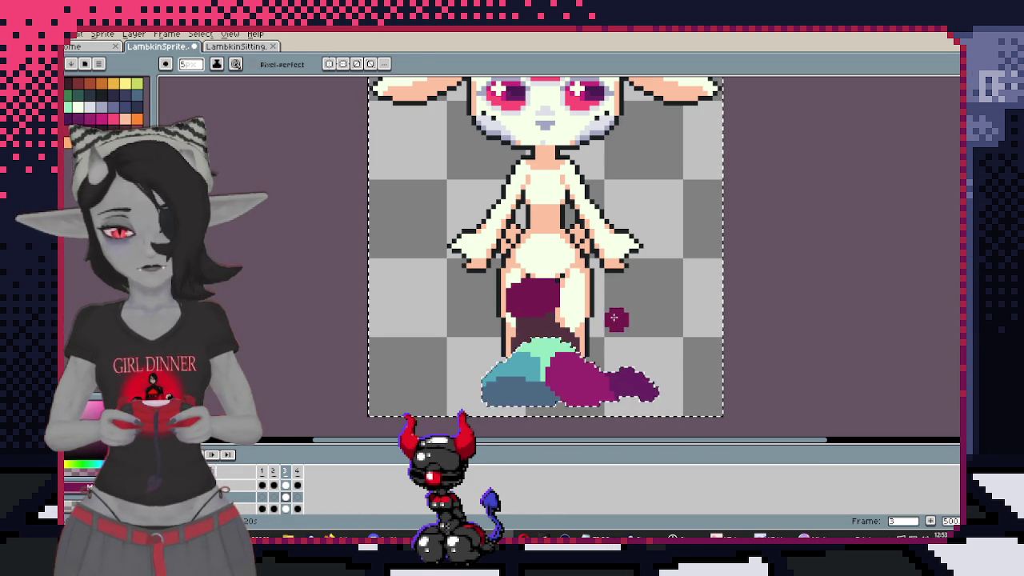
pyautogui.hotkey('ctrl', 'd')
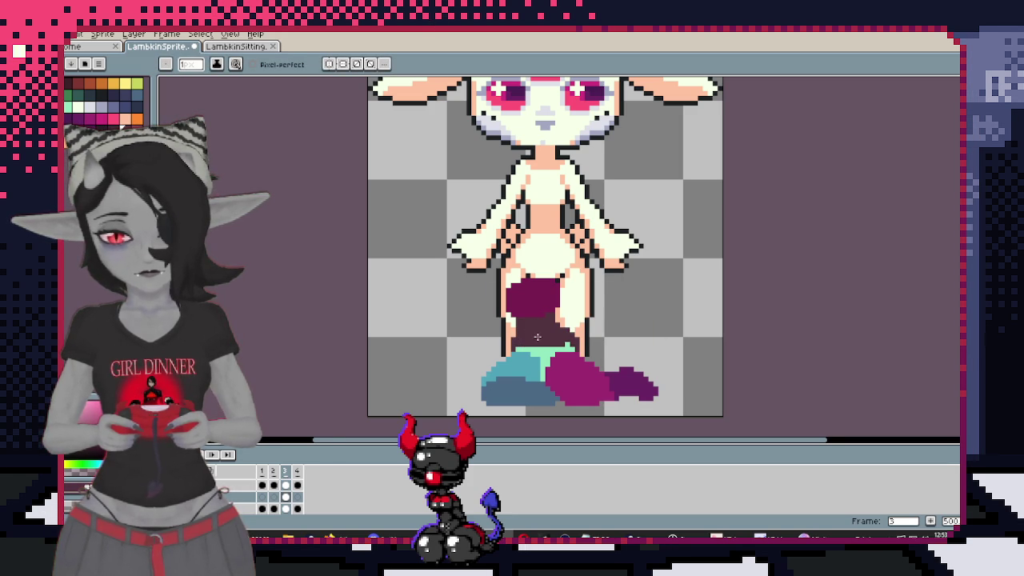
pyautogui.scroll(-2, 528, 340)
pyautogui.scroll(2, 528, 340)
pyautogui.press('b')
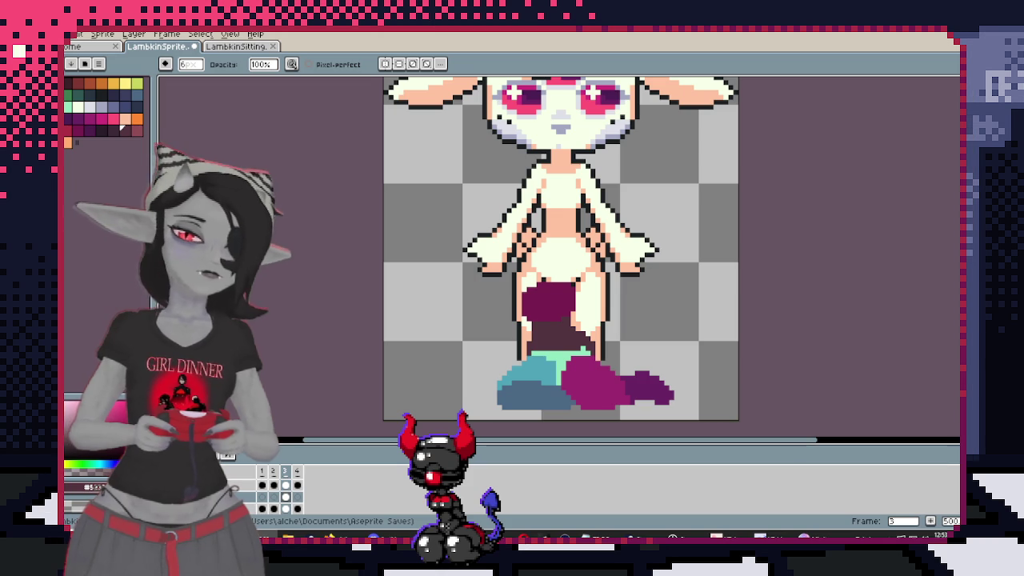
pyautogui.moveTo(557, 307); pyautogui.dragTo(573, 267)
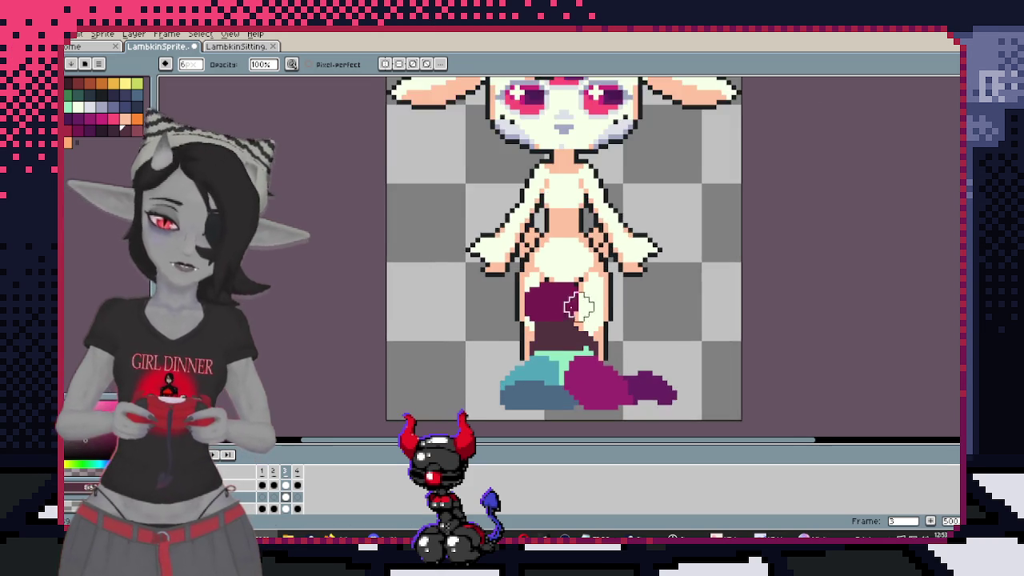
# Zoom in and fill teal along the teal shape's left edge, then undo it
pyautogui.scroll(2, 564, 320)
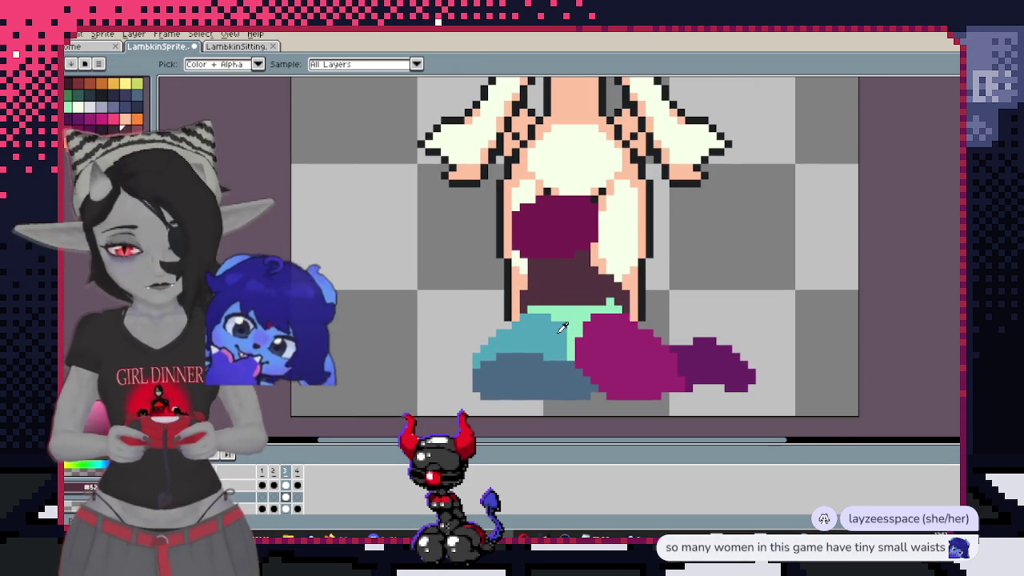
pyautogui.scroll(1, 552, 320)
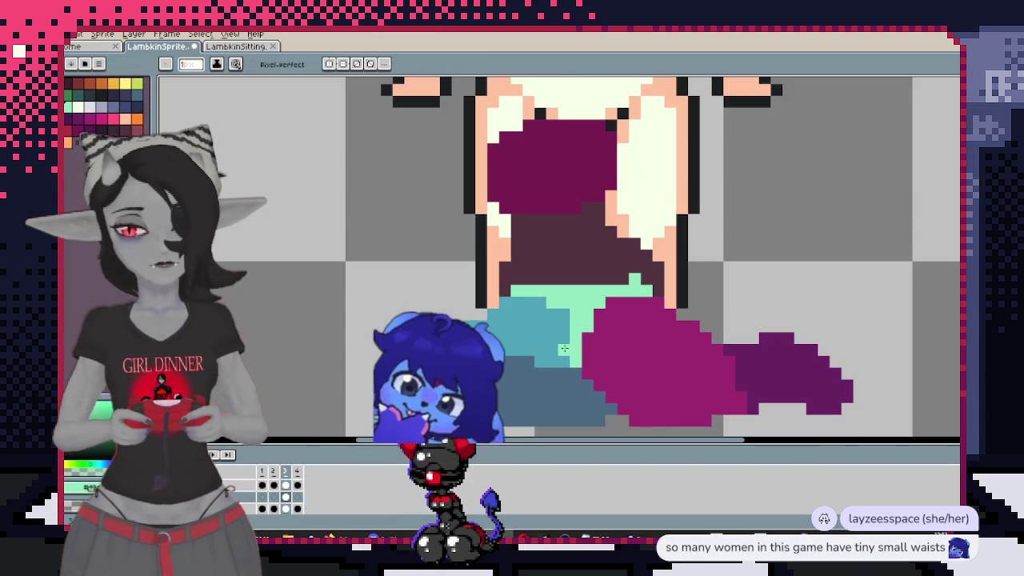
pyautogui.press('v')
pyautogui.press('b')
pyautogui.scroll(-1, 528, 307)
pyautogui.scroll(1, 505, 304)
pyautogui.moveTo(486, 301); pyautogui.dragTo(438, 330)
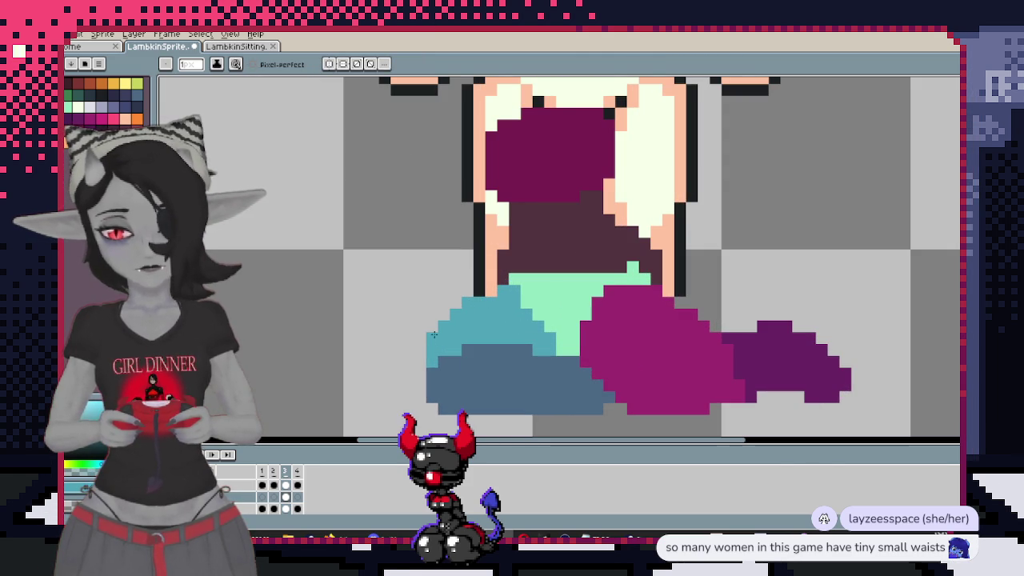
pyautogui.scroll(-1, 416, 380)
pyautogui.scroll(-1, 448, 360)
pyautogui.scroll(1, 497, 352)
pyautogui.scroll(1, 541, 344)
pyautogui.press('alt')
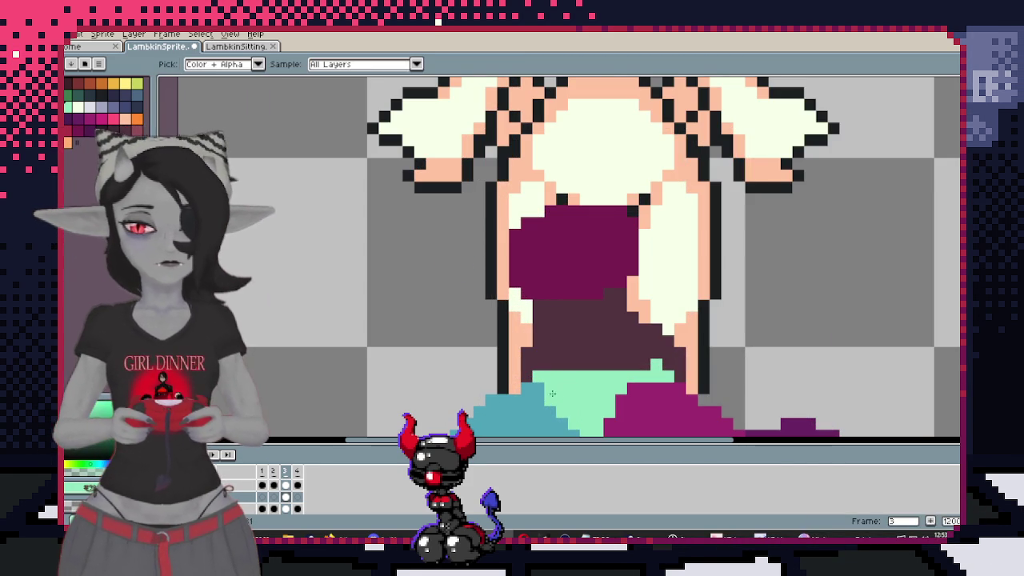
pyautogui.scroll(-2, 565, 360)
pyautogui.scroll(1, 566, 336)
pyautogui.scroll(1, 566, 324)
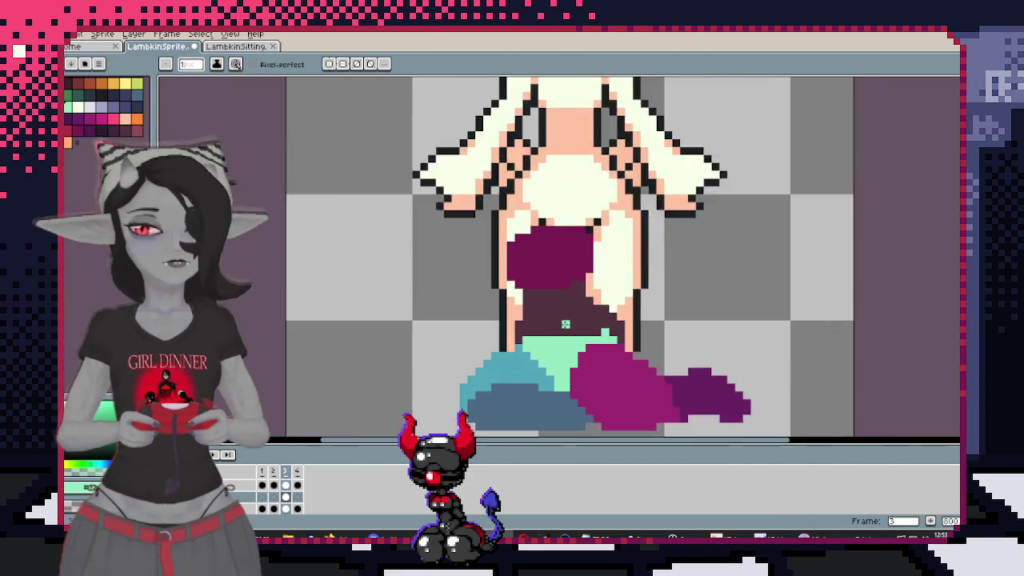
pyautogui.scroll(1, 566, 324)
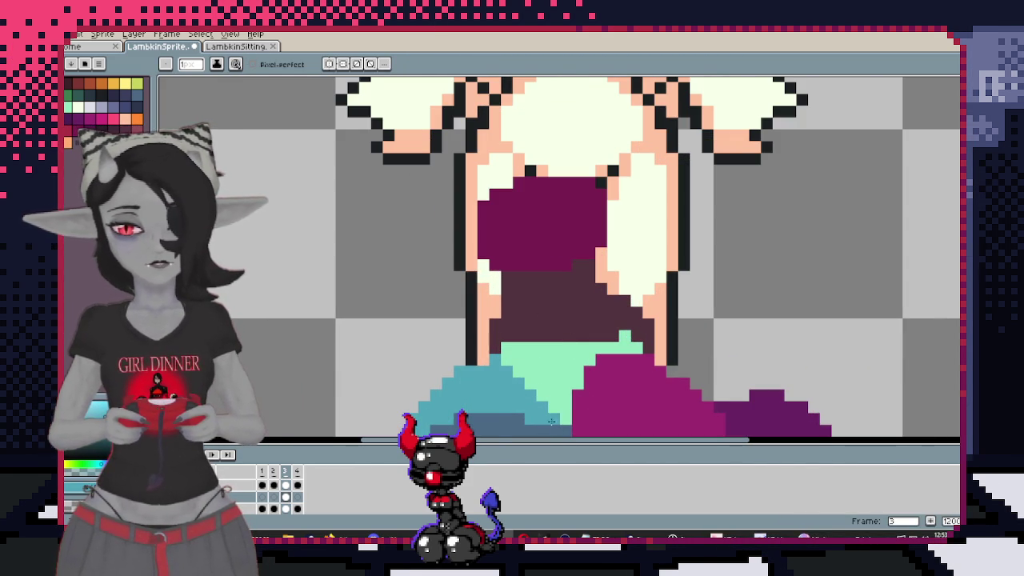
pyautogui.scroll(-3, 536, 360)
pyautogui.hotkey('ctrl', 'z')
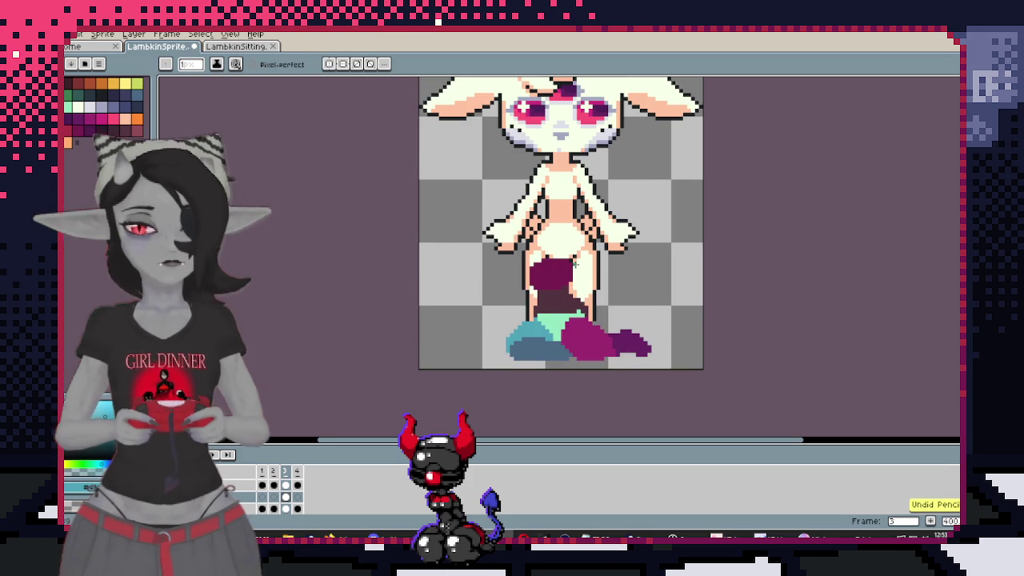
pyautogui.scroll(1, 552, 308)
pyautogui.scroll(1, 584, 316)
pyautogui.scroll(1, 608, 323)
pyautogui.press('b')
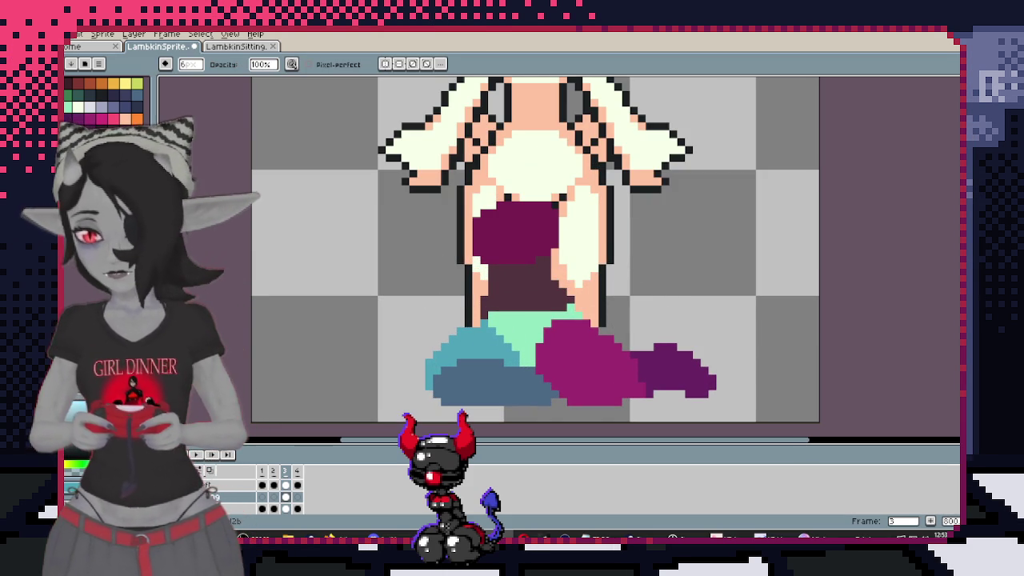
# Select the transparent background, paint crimson marks at both waist sides, and pick yellow-green
pyautogui.press('w')
pyautogui.click(378, 264)
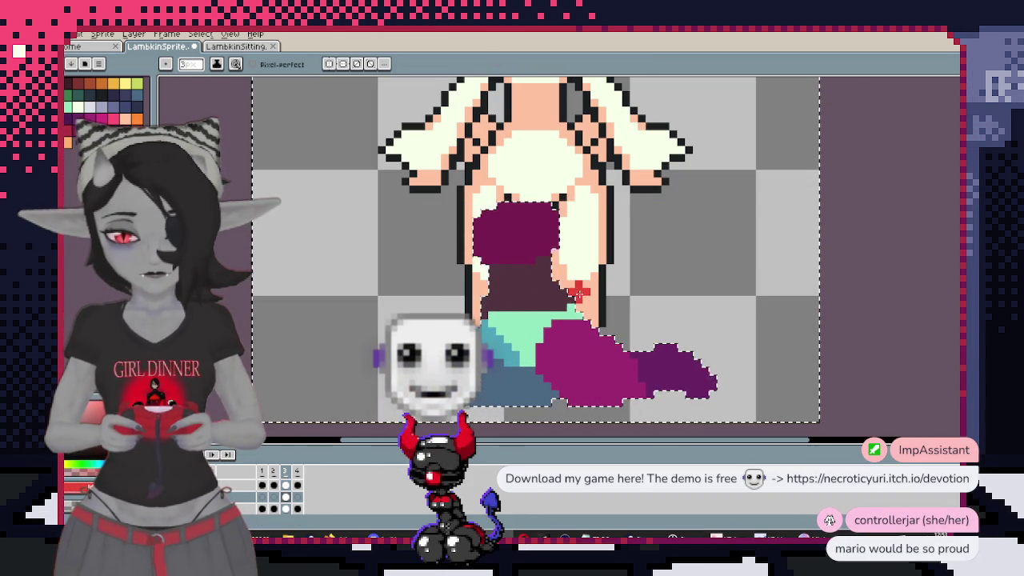
pyautogui.moveTo(578, 285); pyautogui.dragTo(601, 316)
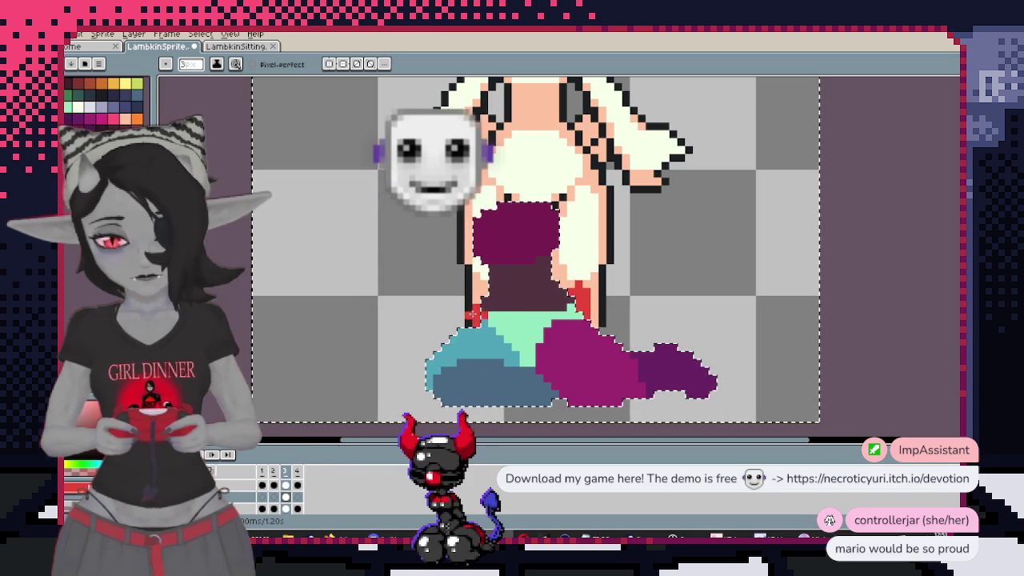
pyautogui.press('v')
pyautogui.press('b')
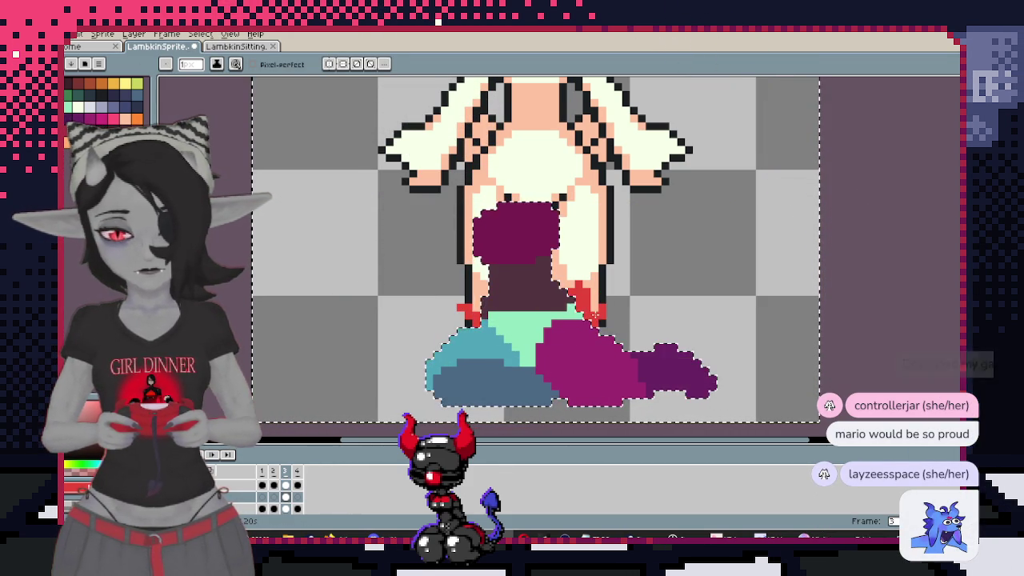
pyautogui.scroll(-2, 562, 307)
pyautogui.scroll(1, 562, 307)
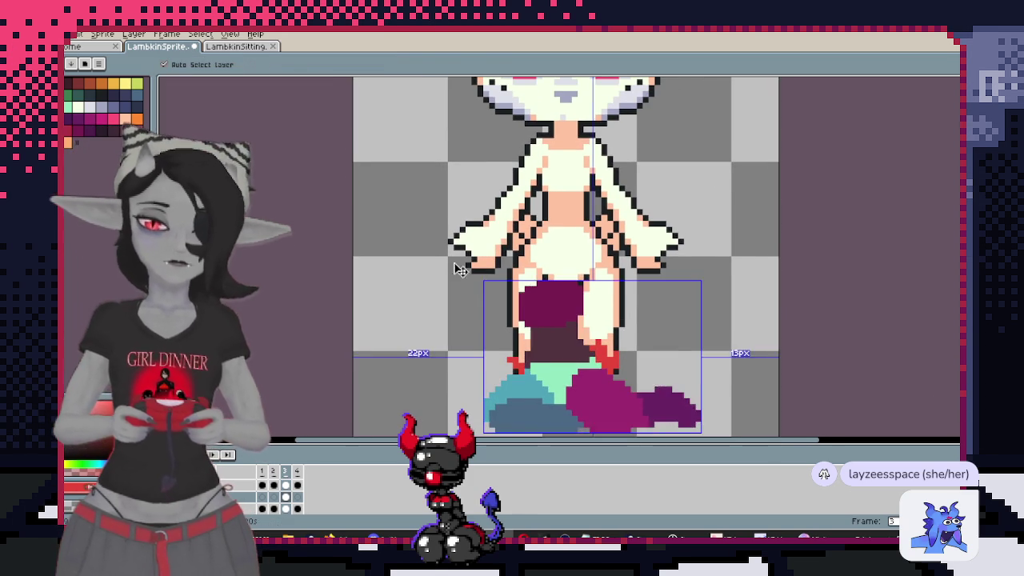
pyautogui.scroll(-1, 448, 247)
pyautogui.scroll(1, 447, 246)
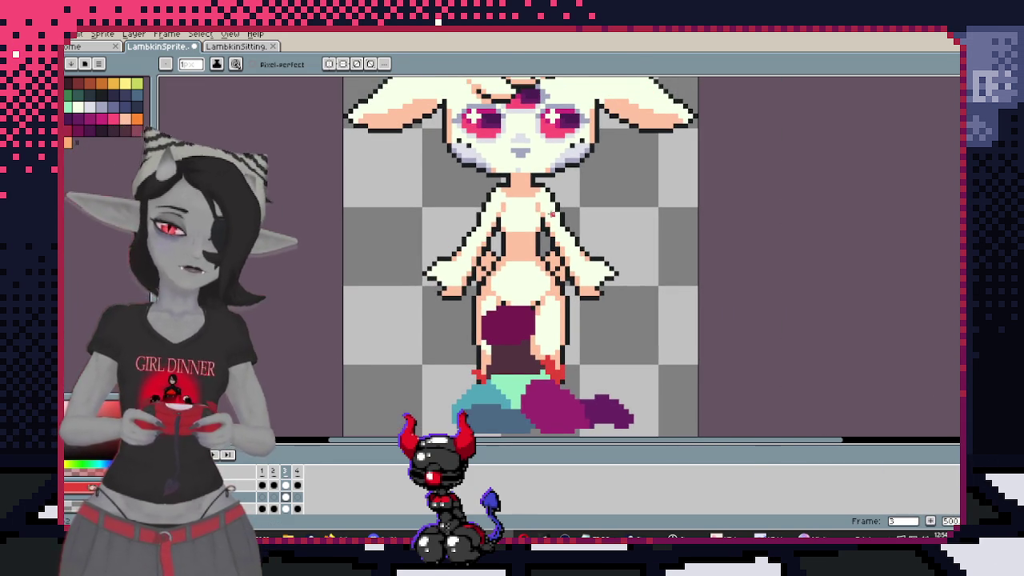
pyautogui.scroll(-1, 556, 210)
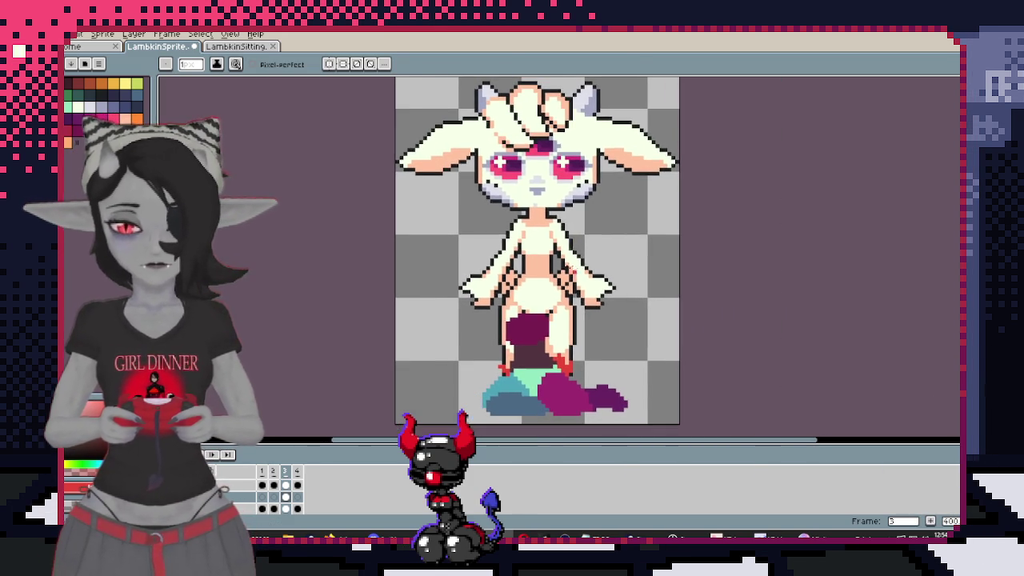
pyautogui.scroll(-1, 546, 237)
pyautogui.scroll(1, 547, 237)
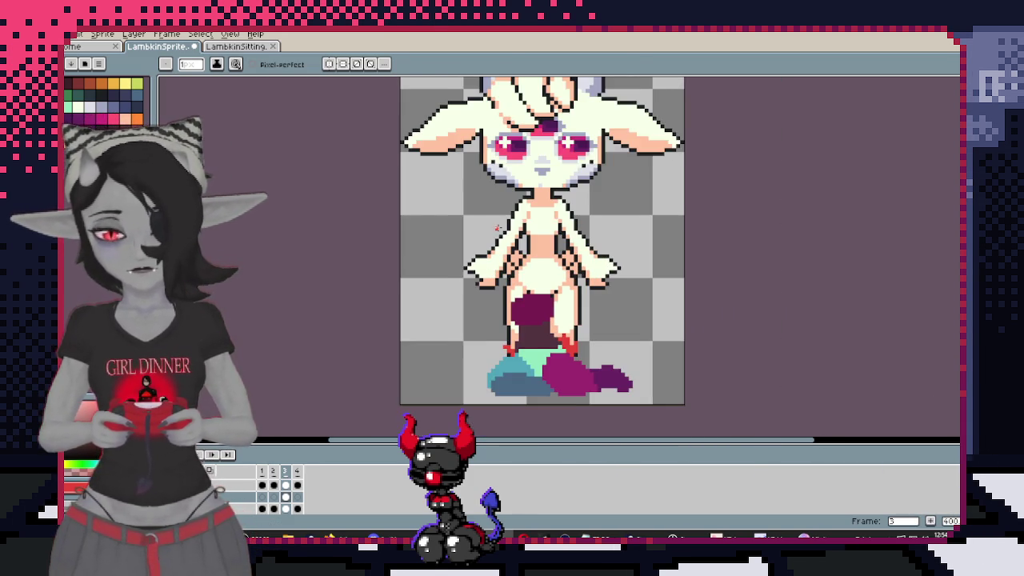
pyautogui.moveTo(541, 268); pyautogui.dragTo(537, 266)
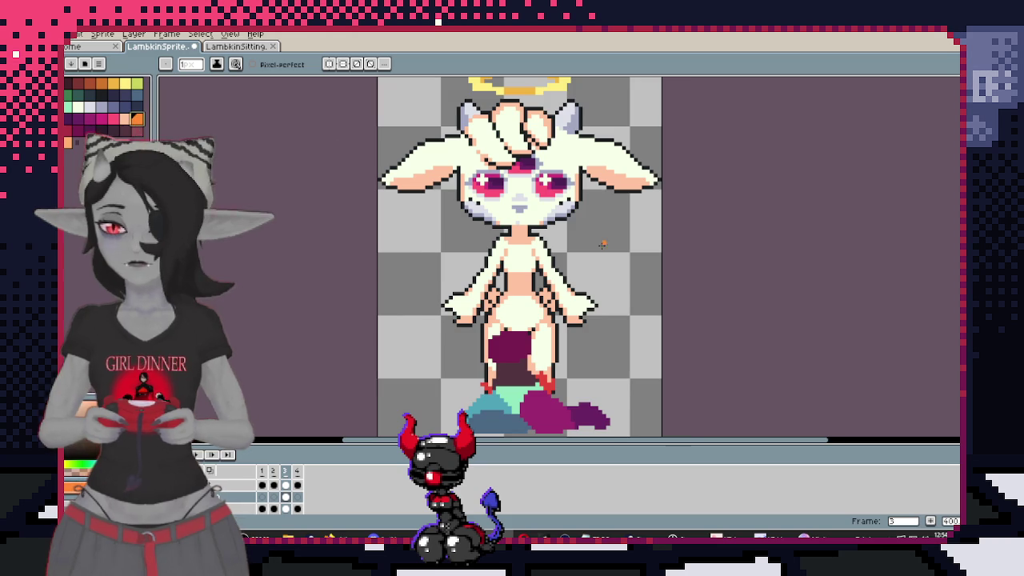
pyautogui.scroll(1, 602, 244)
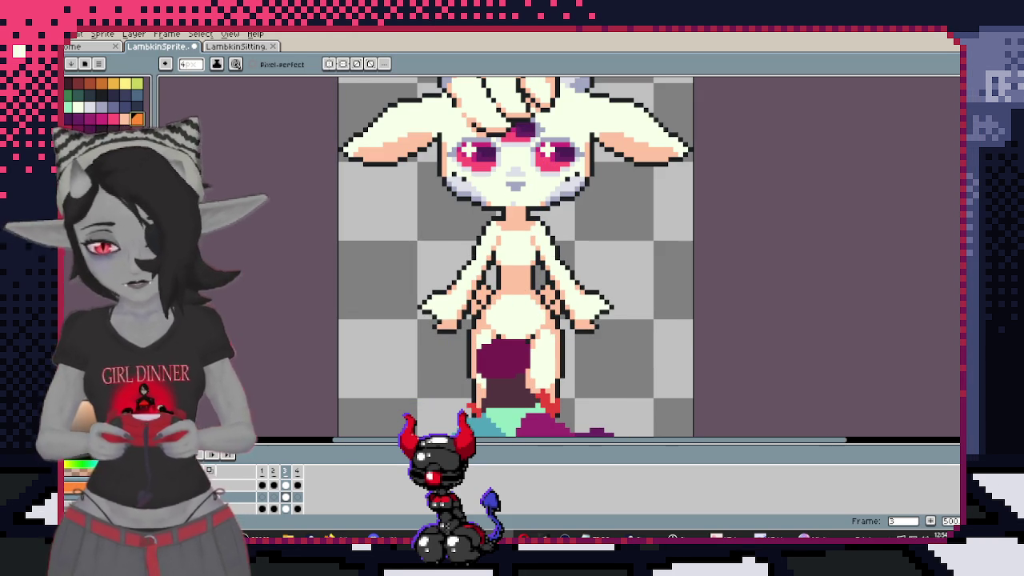
pyautogui.click(137, 83)
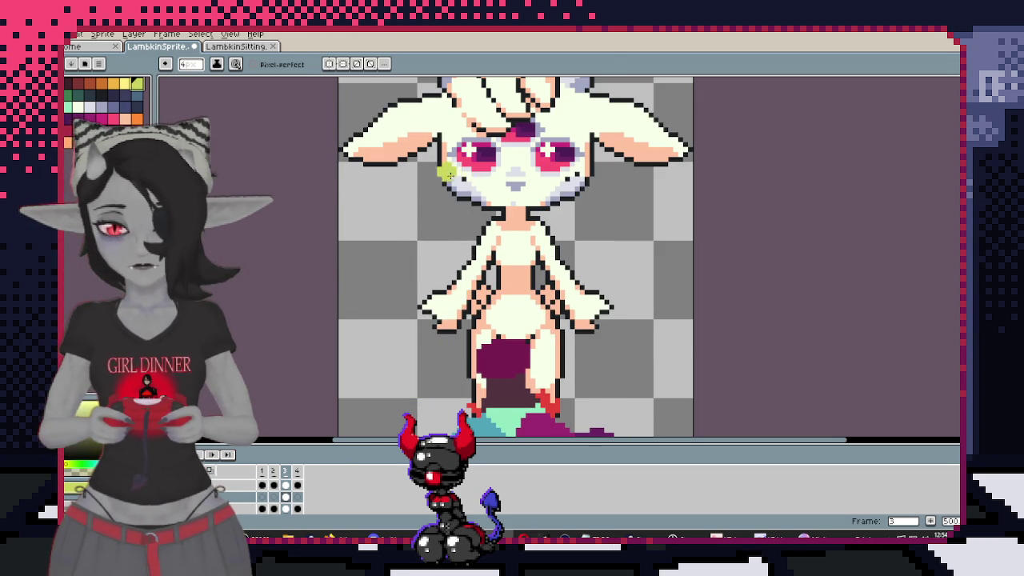
pyautogui.moveTo(451, 173); pyautogui.dragTo(449, 247)
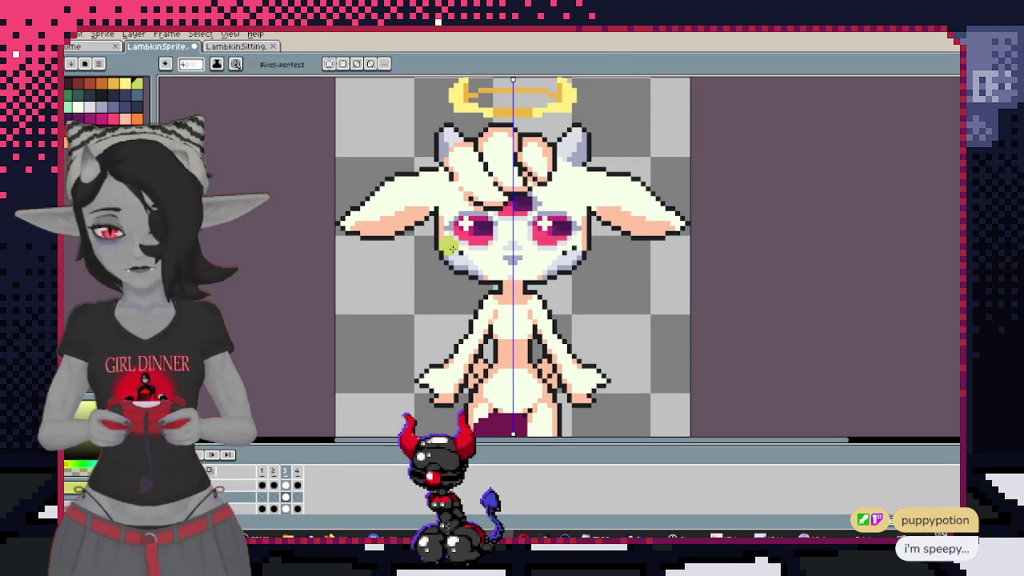
# Paint lime-green pencil strokes across the cheeks, lower face and sides until the eyes and mouth are hidden
pyautogui.moveTo(455, 256); pyautogui.dragTo(487, 265)
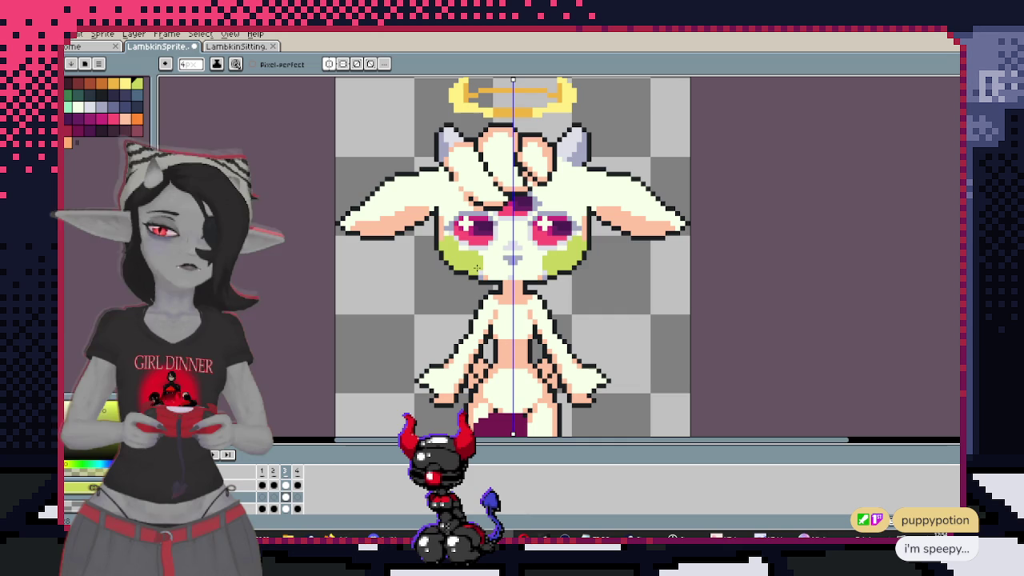
pyautogui.moveTo(499, 273); pyautogui.dragTo(518, 273)
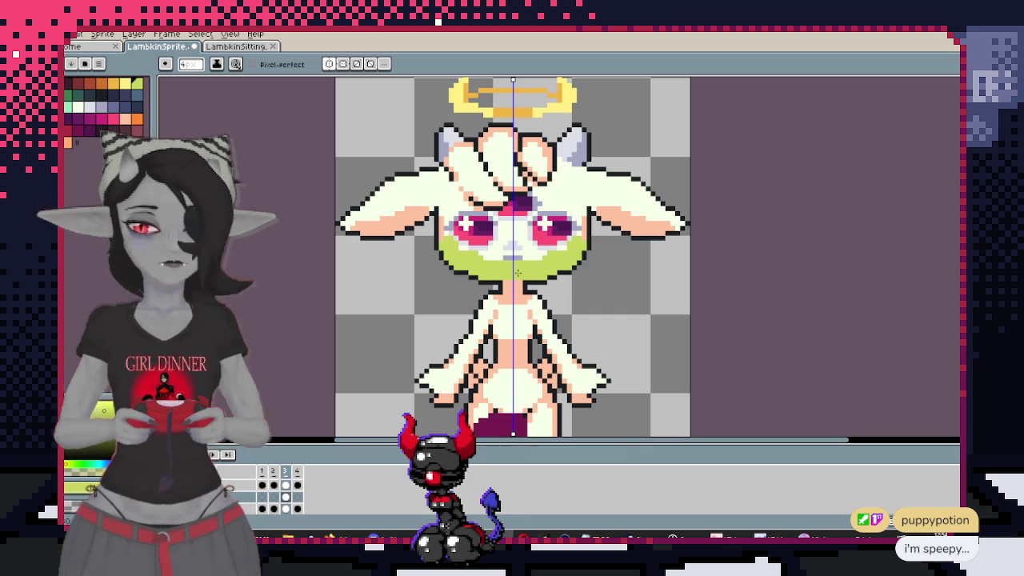
pyautogui.moveTo(452, 238)
pyautogui.mouseDown()
pyautogui.moveTo(452, 188)
pyautogui.moveTo(506, 164)
pyautogui.mouseUp()
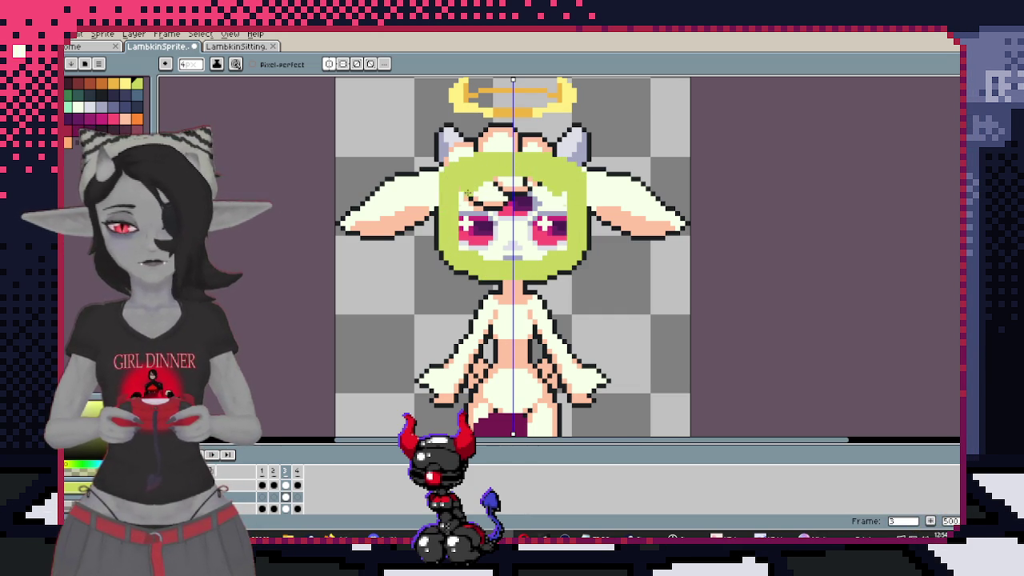
pyautogui.moveTo(493, 216); pyautogui.dragTo(533, 217)
pyautogui.moveTo(480, 245); pyautogui.dragTo(521, 250)
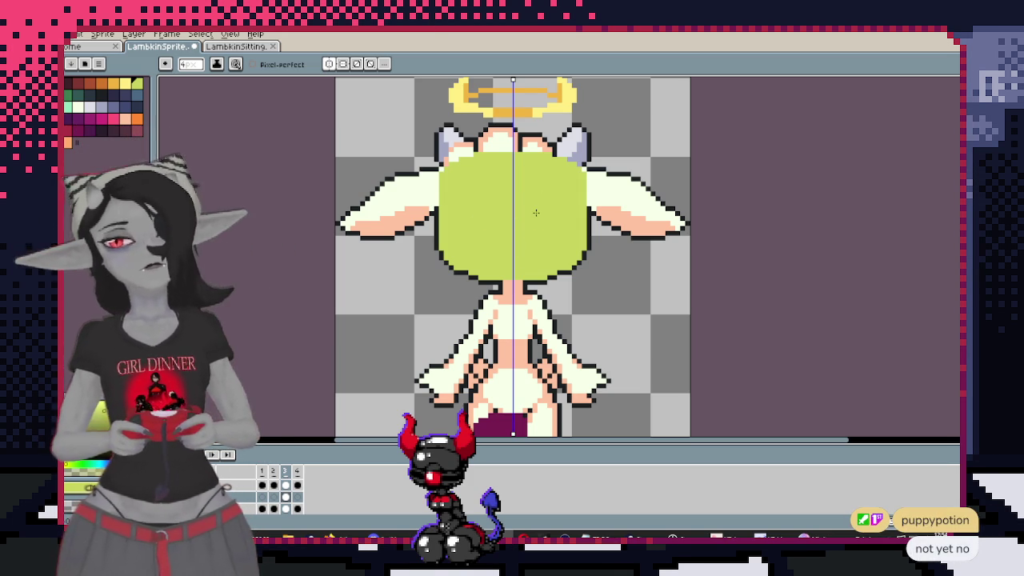
pyautogui.scroll(-1, 524, 190)
# Recentre the view on the green head and select the blob, undoing a trial move
pyautogui.scroll(1, 524, 189)
pyautogui.moveTo(523, 190); pyautogui.dragTo(528, 193)
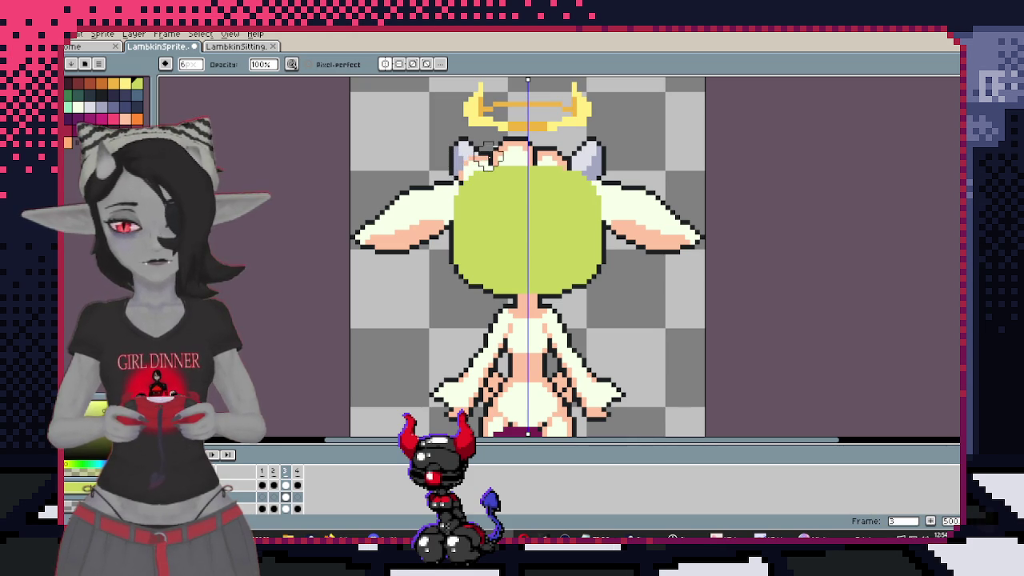
pyautogui.scroll(-3, 326, 176)
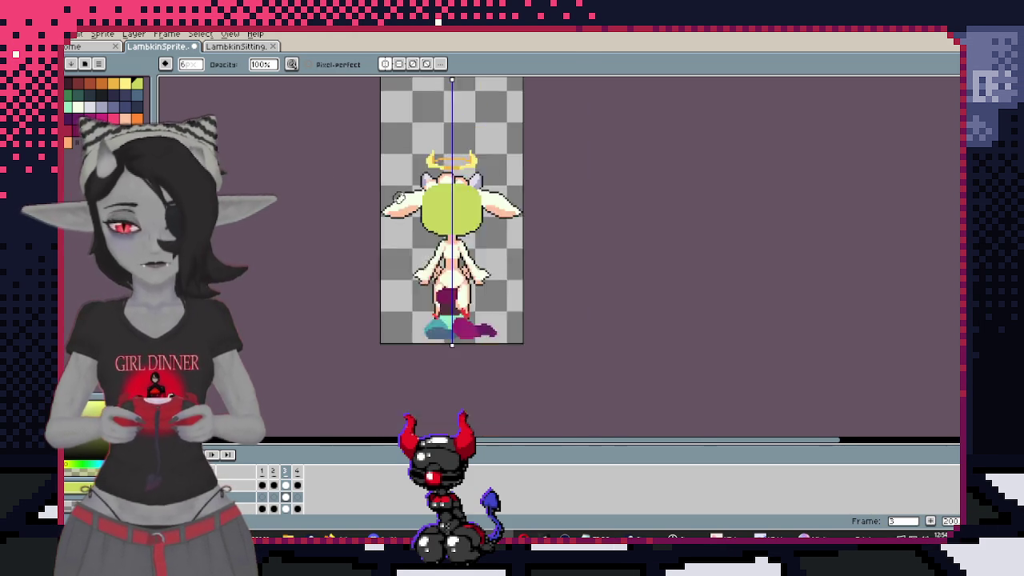
pyautogui.scroll(2, 390, 202)
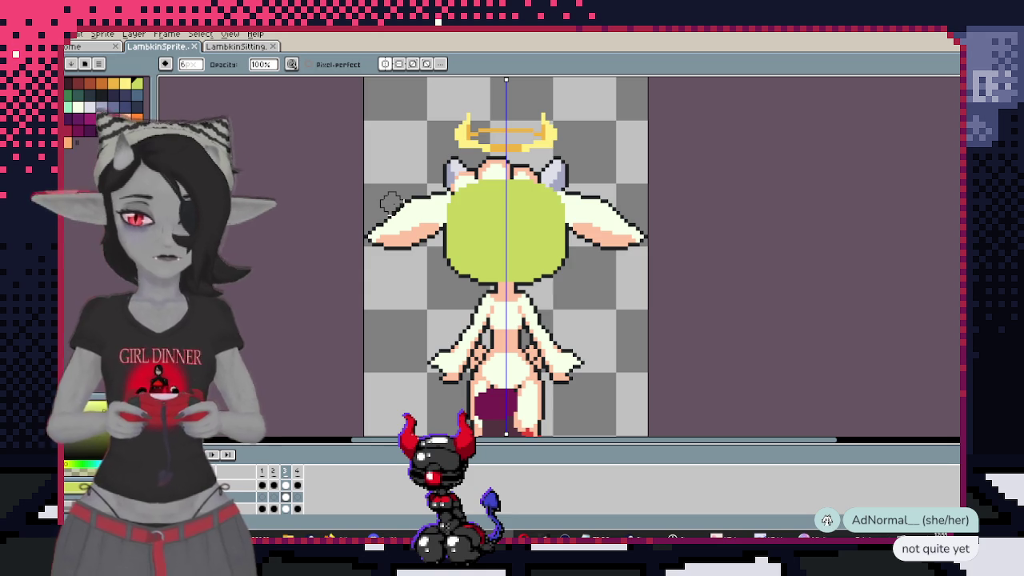
pyautogui.moveTo(681, 290)
pyautogui.mouseDown()
pyautogui.moveTo(654, 221)
pyautogui.moveTo(640, 279)
pyautogui.mouseUp()
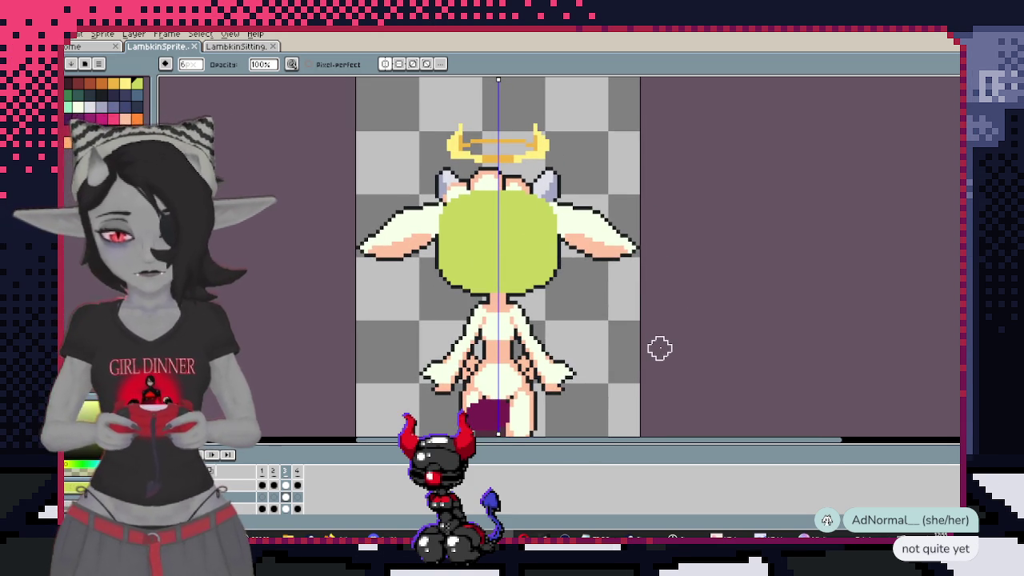
pyautogui.moveTo(413, 168)
pyautogui.mouseDown()
pyautogui.moveTo(426, 124)
pyautogui.moveTo(597, 285)
pyautogui.mouseUp()
pyautogui.press('m')
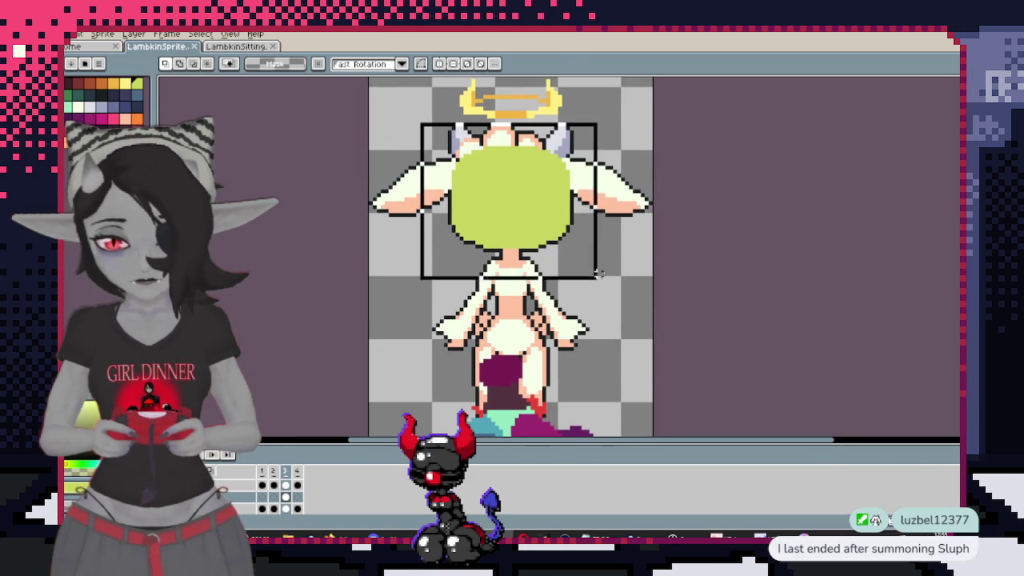
pyautogui.moveTo(533, 217)
pyautogui.mouseDown()
pyautogui.moveTo(521, 258)
pyautogui.moveTo(534, 203)
pyautogui.mouseUp()
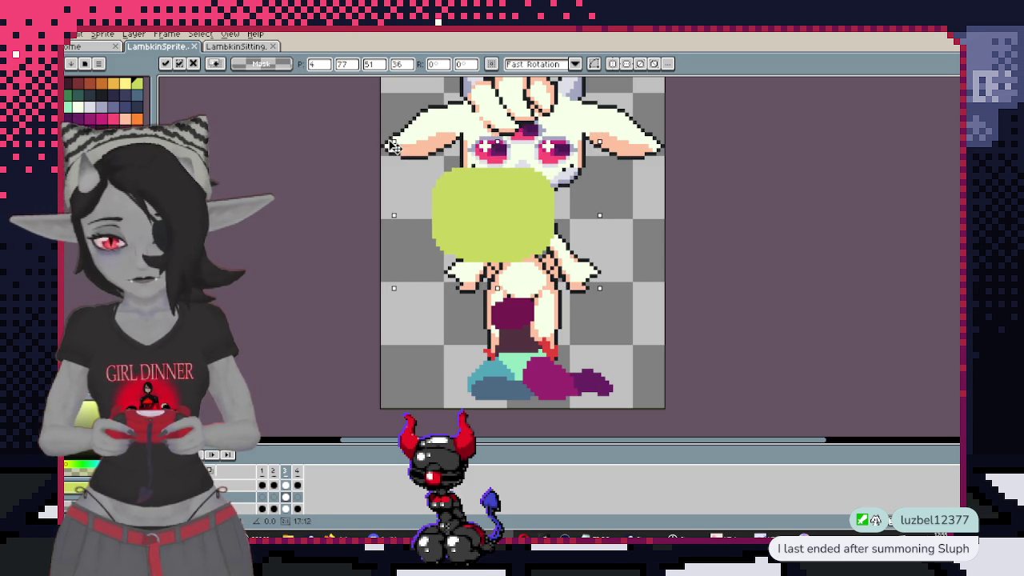
pyautogui.hotkey('ctrl', 'z')
# Tilt the head blob a few degrees and move it down-left onto the body
pyautogui.scroll(2, 409, 108)
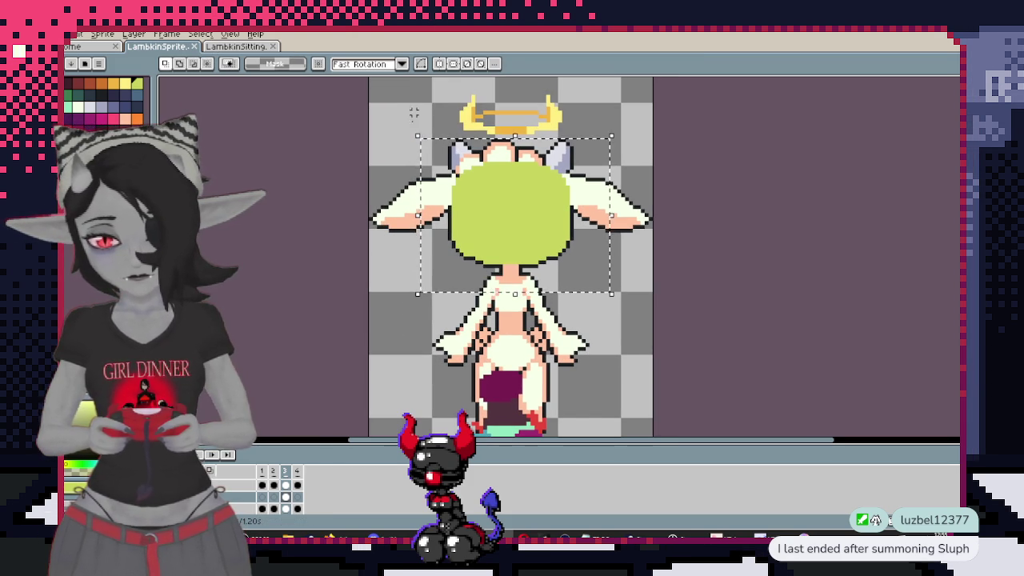
pyautogui.moveTo(408, 126); pyautogui.dragTo(398, 146)
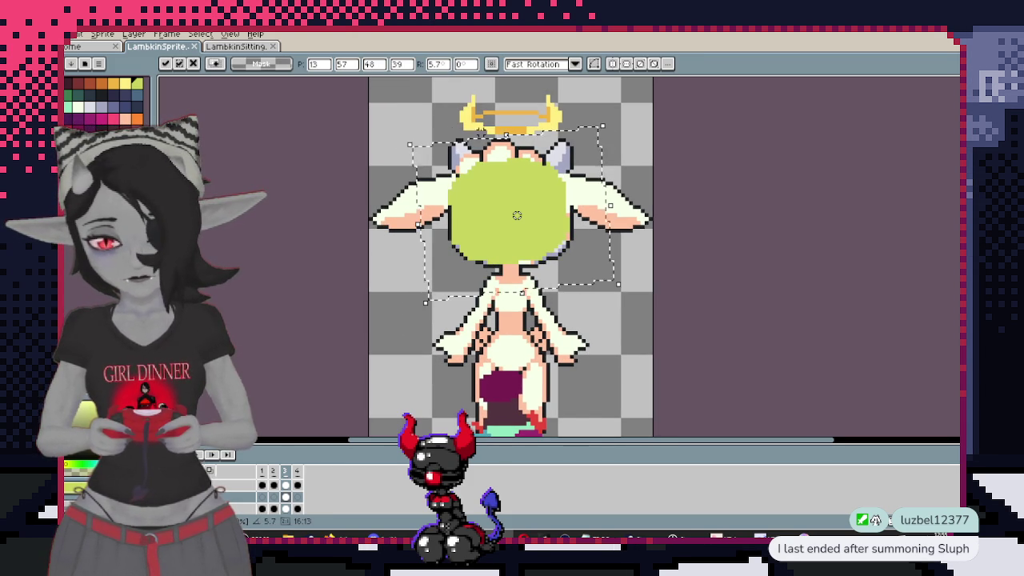
pyautogui.moveTo(506, 133); pyautogui.dragTo(516, 154)
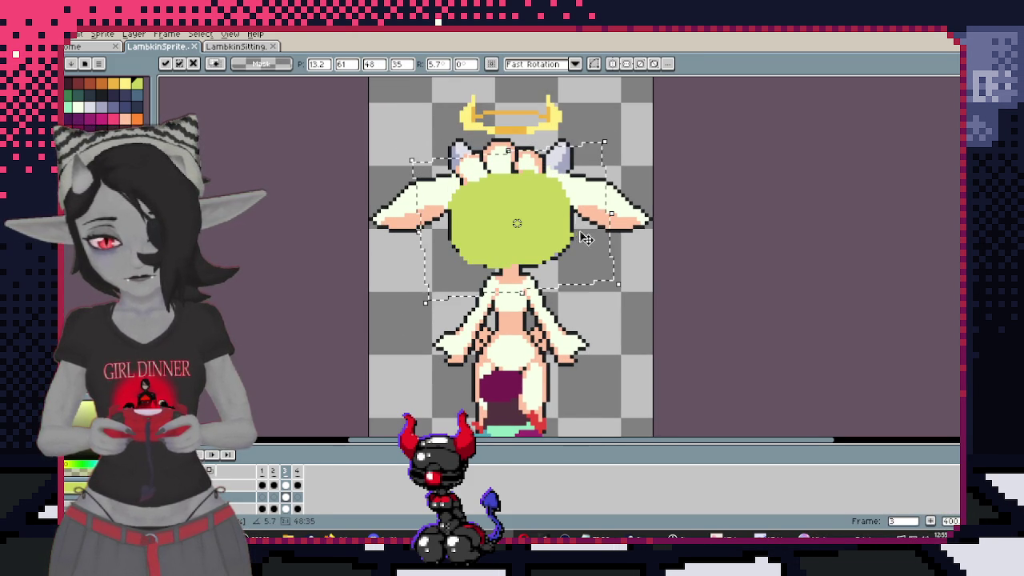
pyautogui.moveTo(584, 221); pyautogui.dragTo(535, 299)
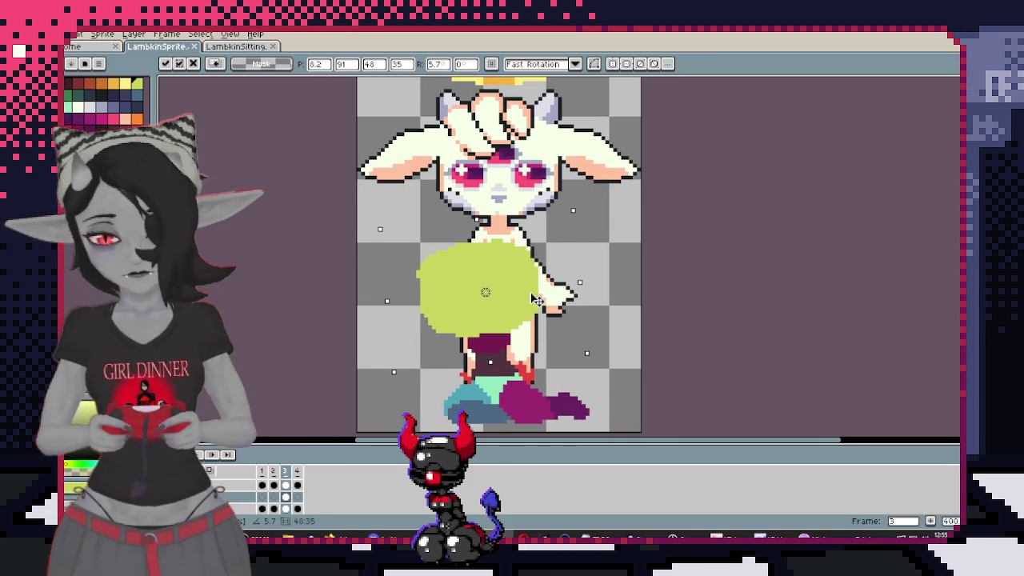
pyautogui.press('Return')
# Undo two eraser strokes and bucket-fill the head blob solid green
pyautogui.scroll(2, 516, 319)
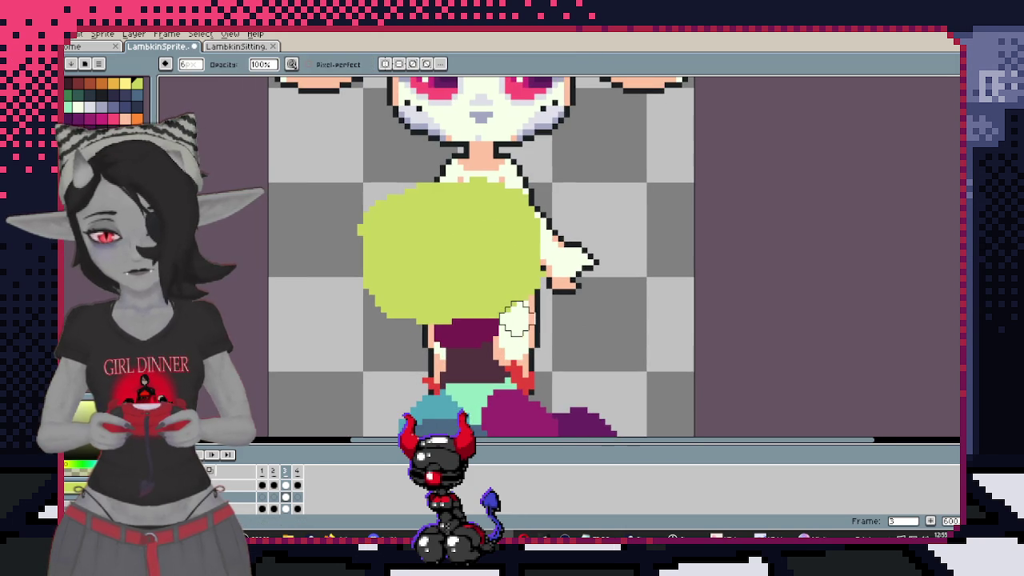
pyautogui.hotkey('ctrl', 'z')
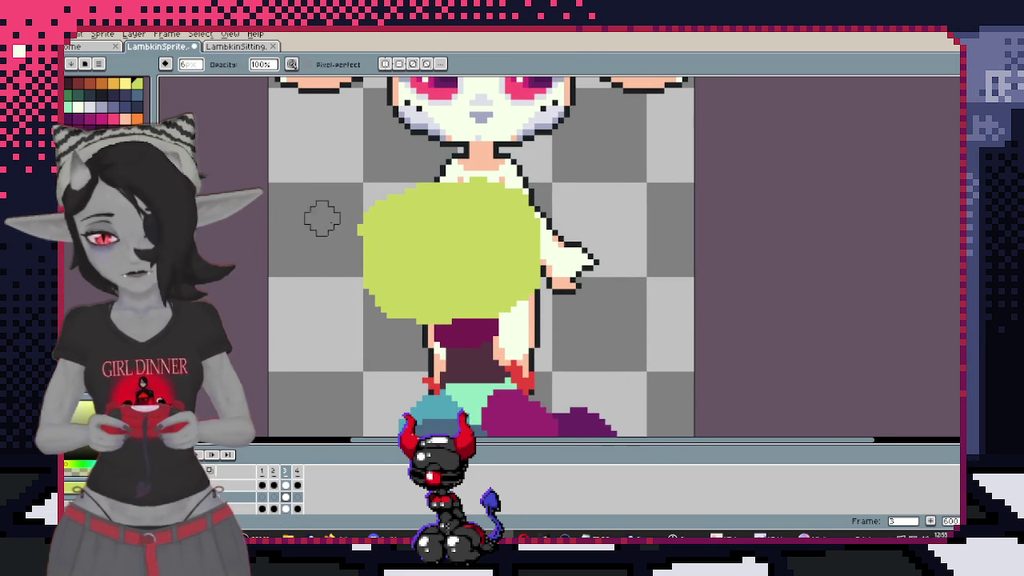
pyautogui.hotkey('ctrl', 'z')
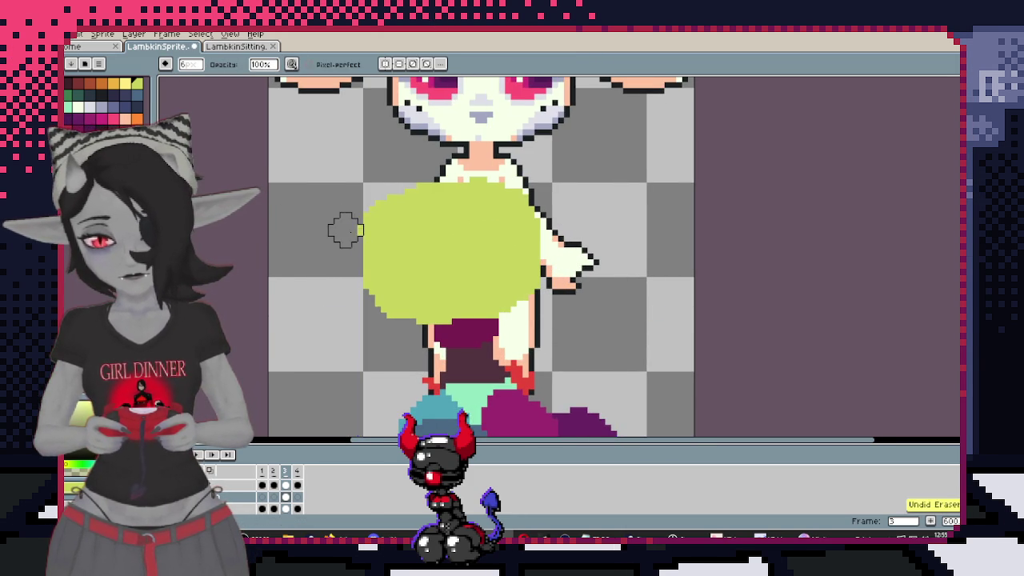
pyautogui.press('g')
pyautogui.click(408, 238)
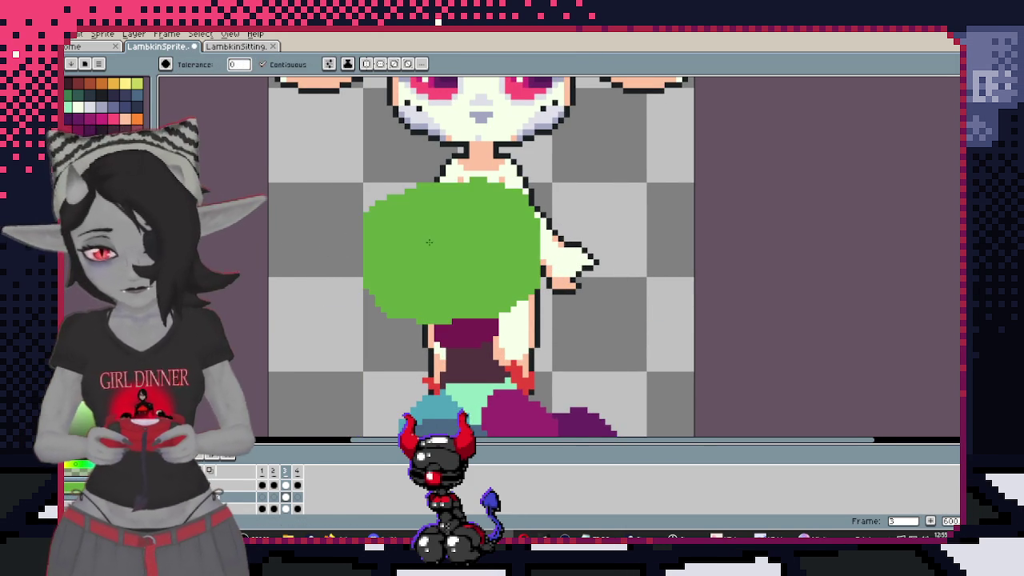
pyautogui.press('b')
# Paint extra green pixels along the blob's bottom edge
pyautogui.scroll(3, 447, 323)
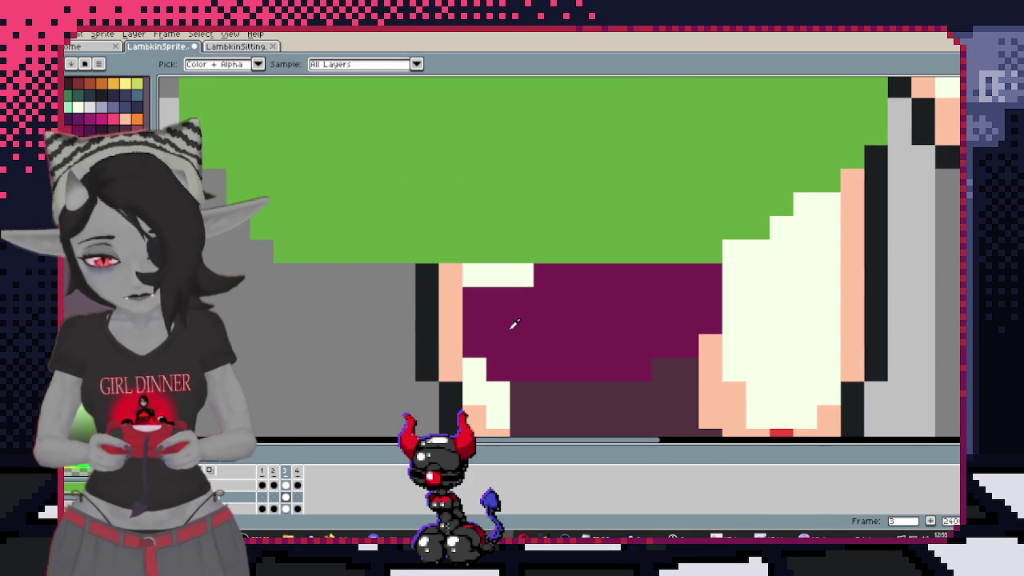
pyautogui.scroll(-5, 498, 275)
pyautogui.scroll(1, 596, 283)
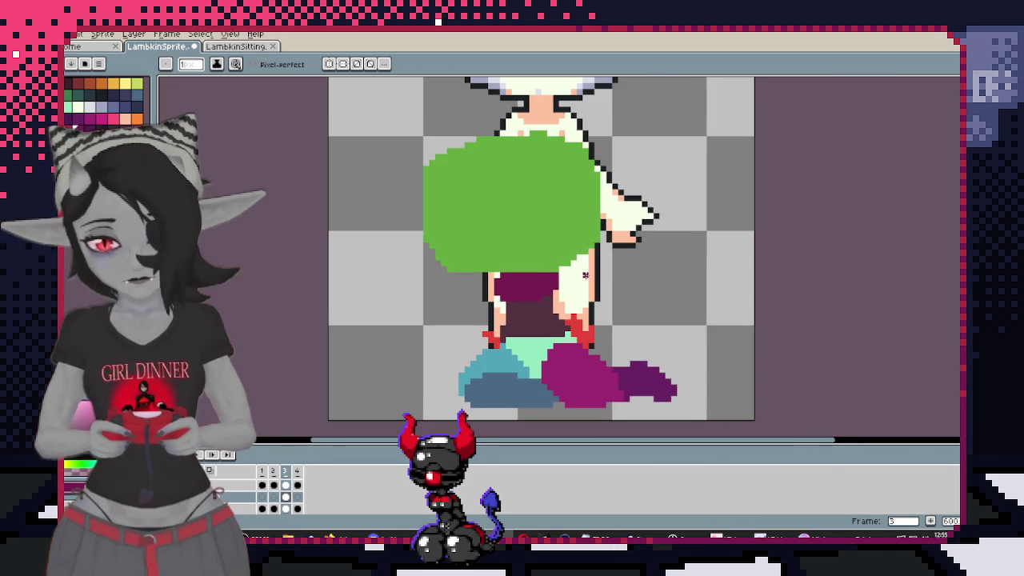
pyautogui.scroll(1, 530, 267)
pyautogui.scroll(1, 512, 280)
pyautogui.scroll(1, 507, 291)
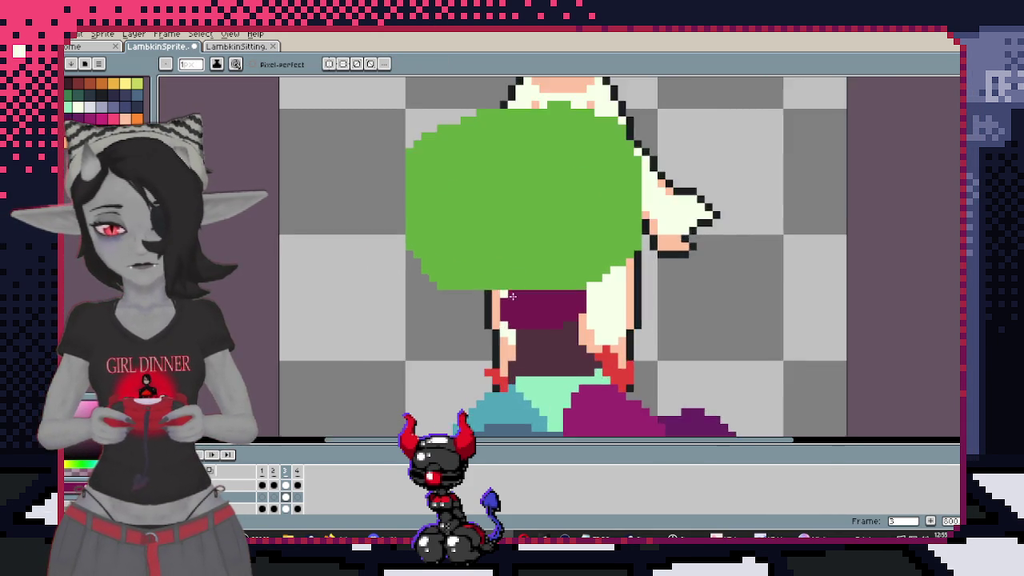
pyautogui.scroll(-1, 507, 290)
pyautogui.press('alt')
pyautogui.scroll(1, 490, 290)
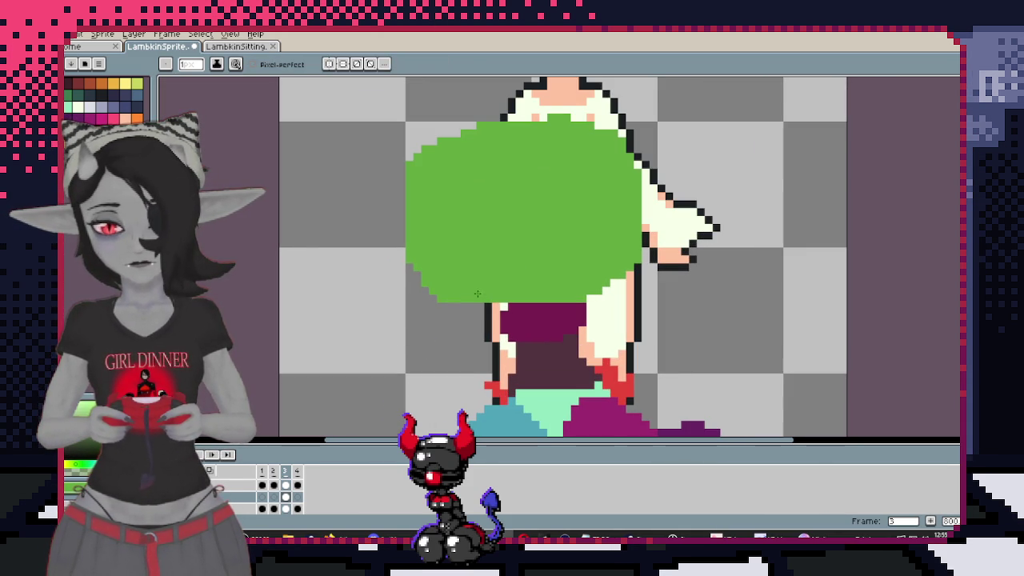
pyautogui.moveTo(479, 304); pyautogui.dragTo(543, 307)
# Draw a short grey stroke near the blob's lower left
pyautogui.scroll(-3, 578, 277)
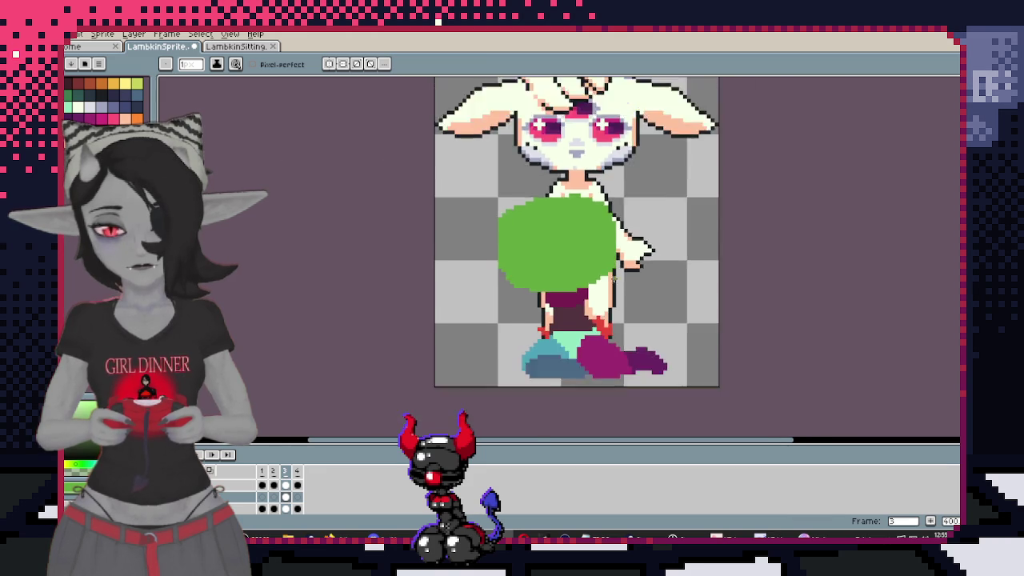
pyautogui.scroll(2, 590, 251)
pyautogui.scroll(-2, 600, 296)
pyautogui.scroll(1, 608, 324)
pyautogui.scroll(-1, 609, 323)
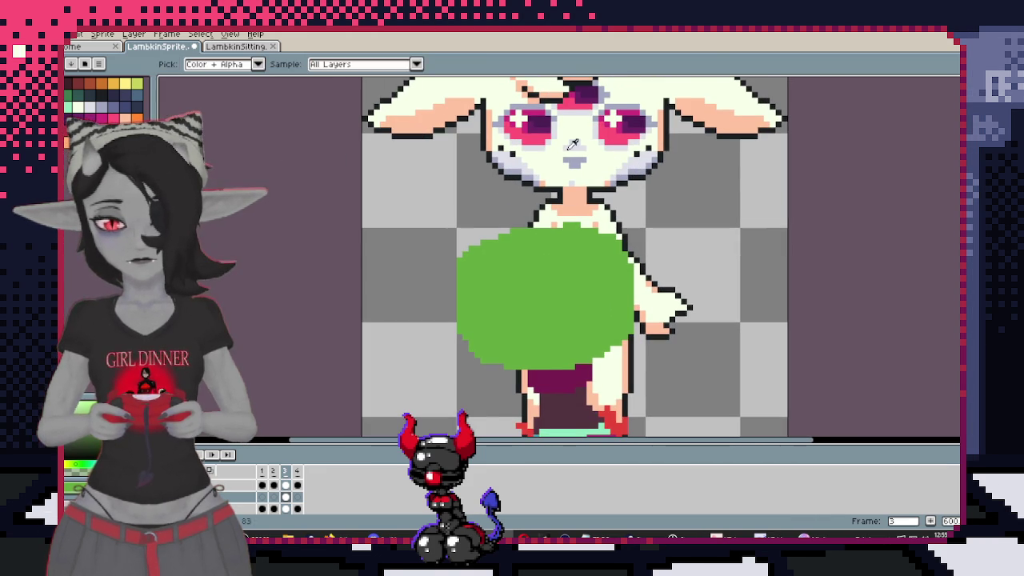
pyautogui.scroll(2, 529, 349)
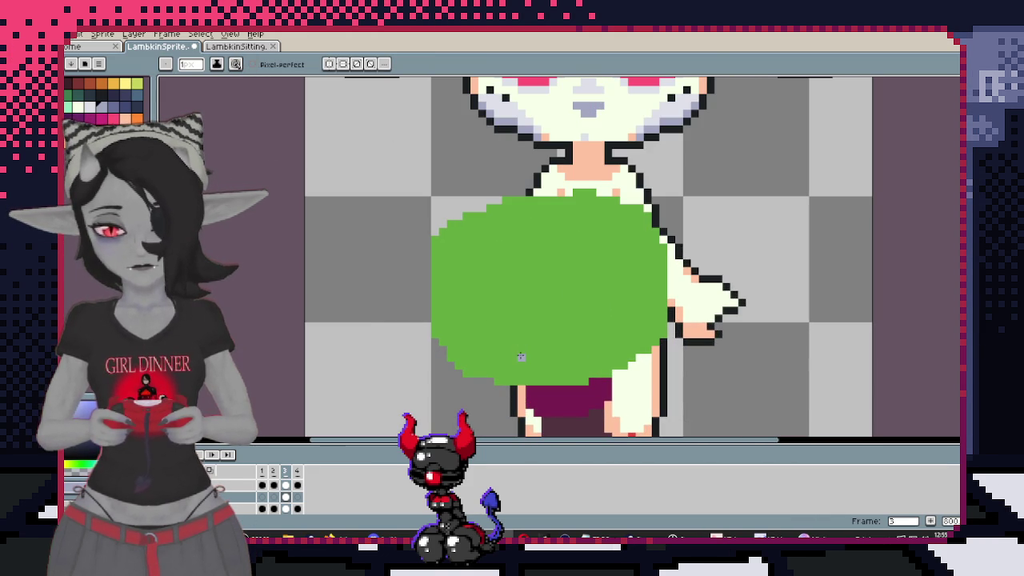
pyautogui.moveTo(533, 353); pyautogui.dragTo(545, 354)
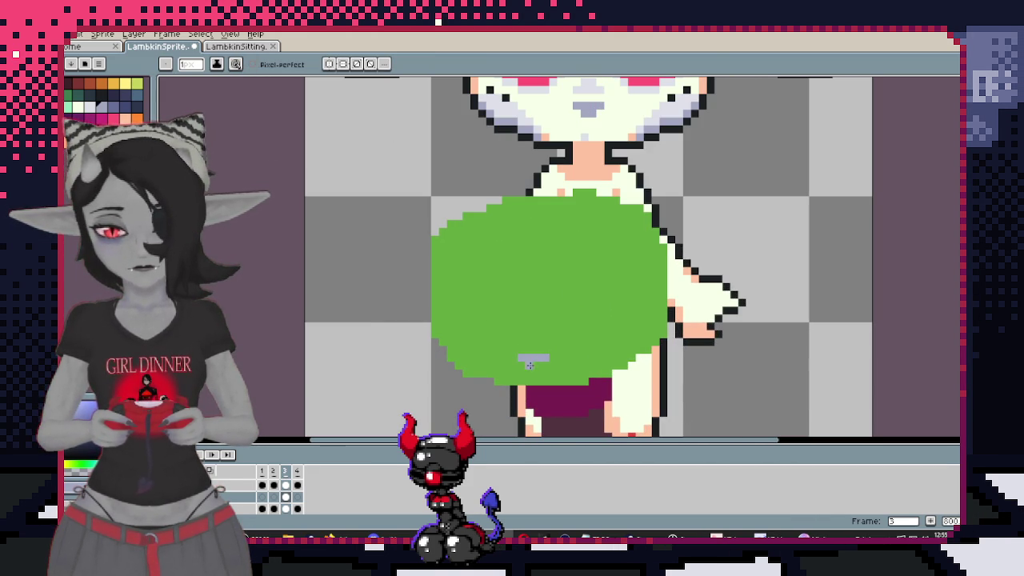
pyautogui.scroll(-2, 559, 374)
pyautogui.scroll(2, 548, 328)
pyautogui.scroll(-1, 538, 285)
pyautogui.moveTo(538, 285); pyautogui.dragTo(542, 285)
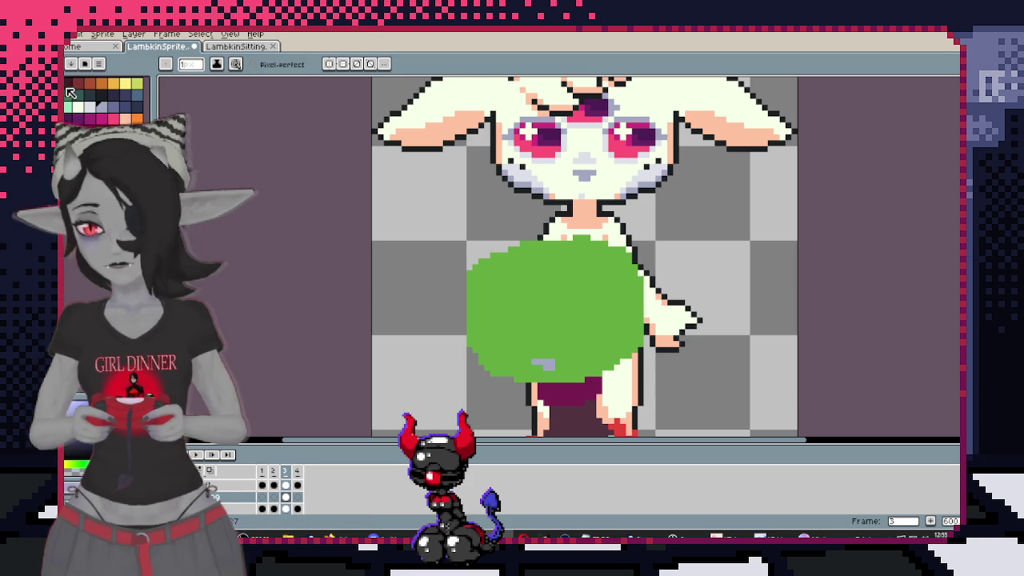
# Pick the yellow-green colour and move to the layer above
pyautogui.click(137, 83)
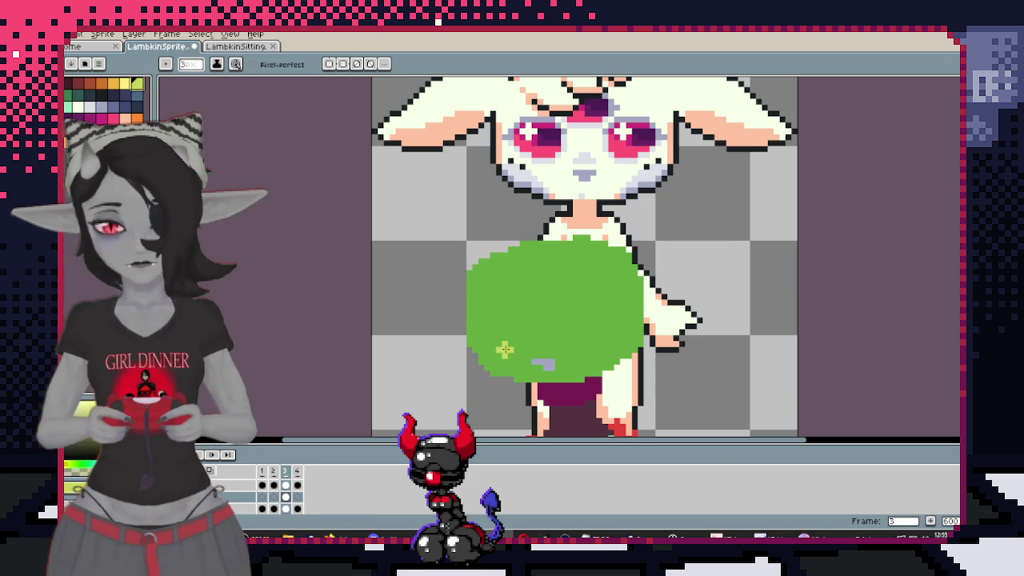
pyautogui.scroll(2, 481, 329)
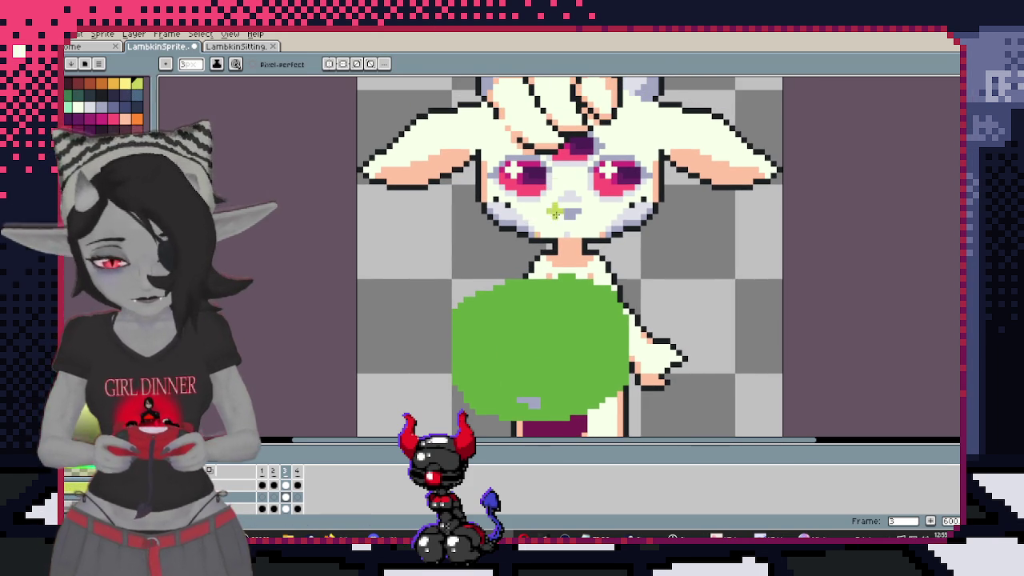
pyautogui.scroll(-2, 514, 228)
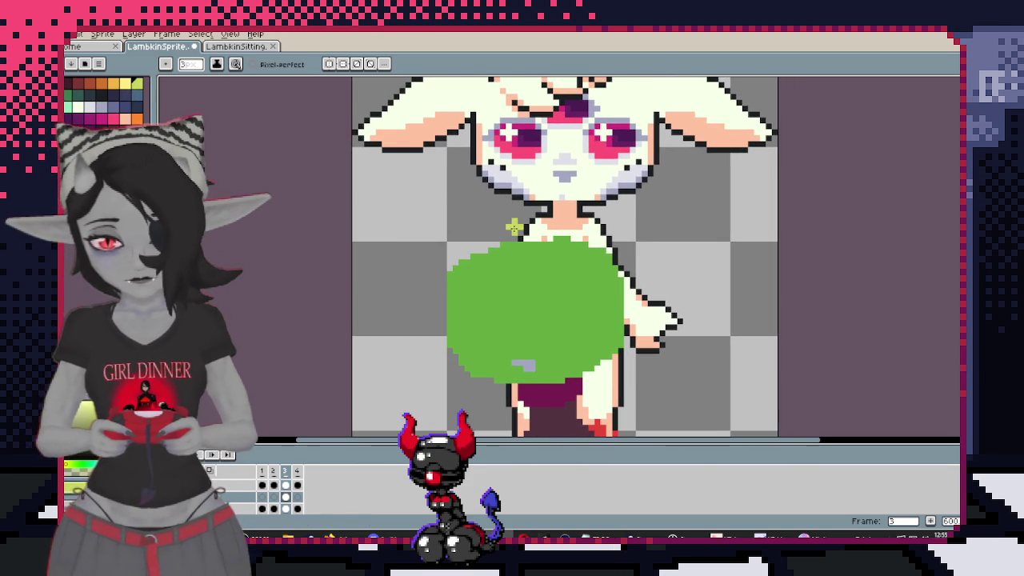
pyautogui.click(214, 487)
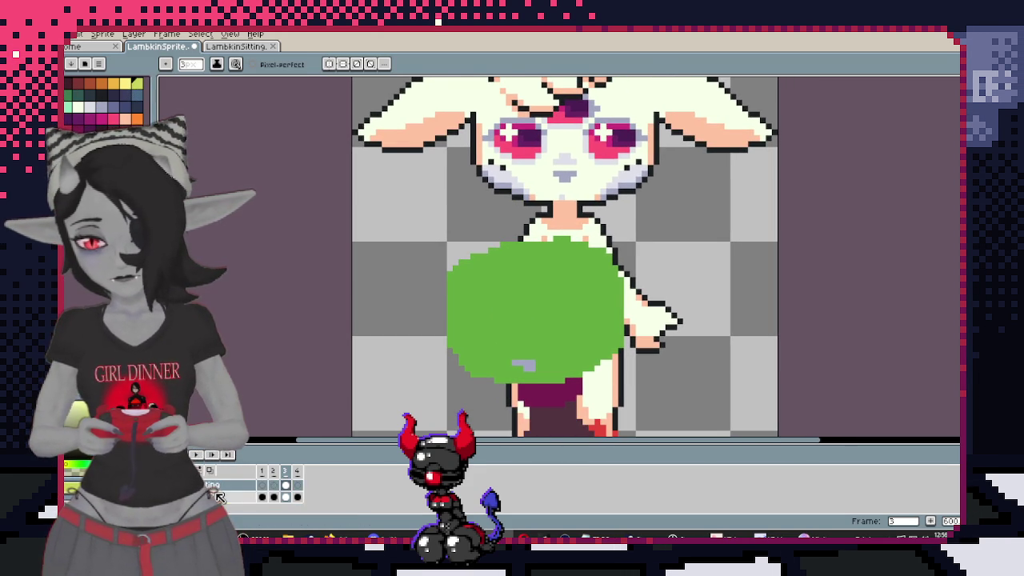
pyautogui.press('+')
# Zoom in on the face, add pink below the left eye, and undo a stray grey row
pyautogui.press('w')
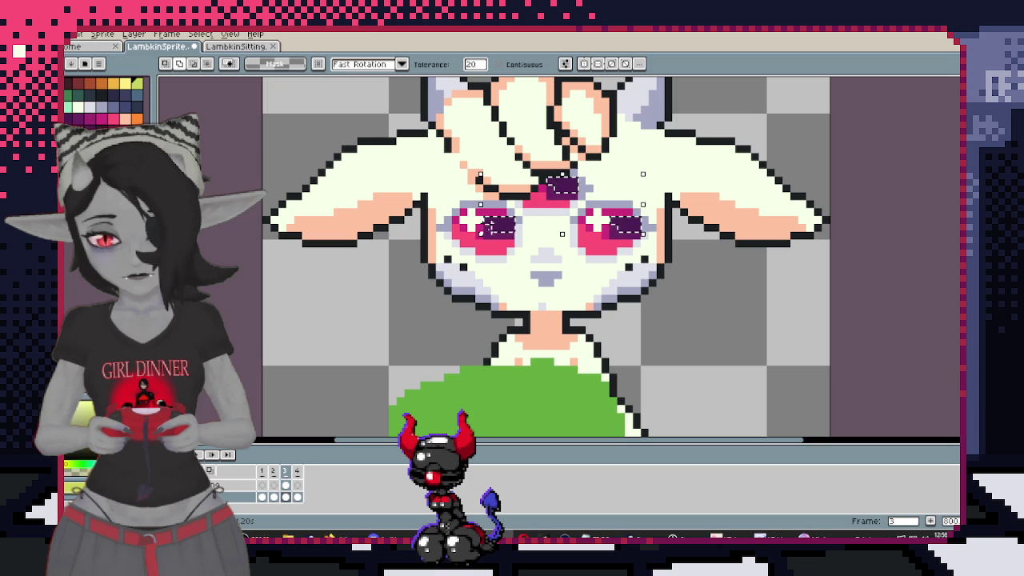
pyautogui.keyDown('shift'); pyautogui.click(484, 240); pyautogui.keyUp('shift')
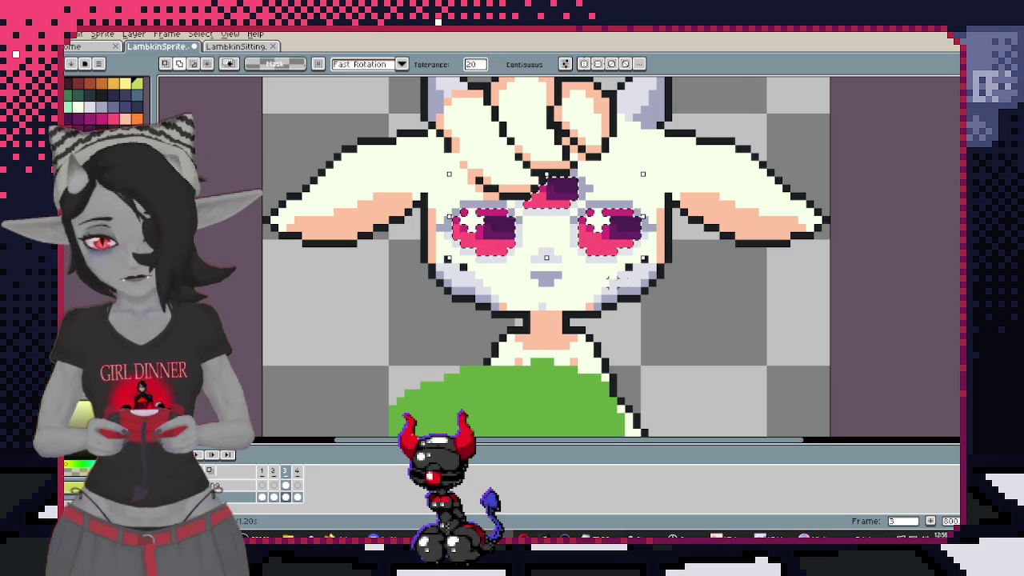
pyautogui.scroll(-1, 612, 279)
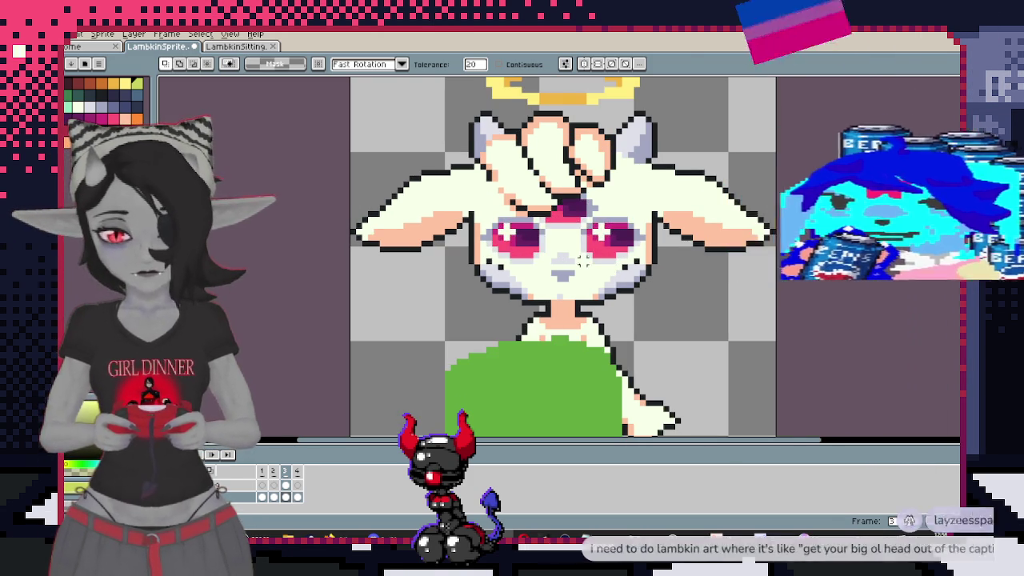
pyautogui.scroll(1, 593, 249)
pyautogui.scroll(1, 568, 248)
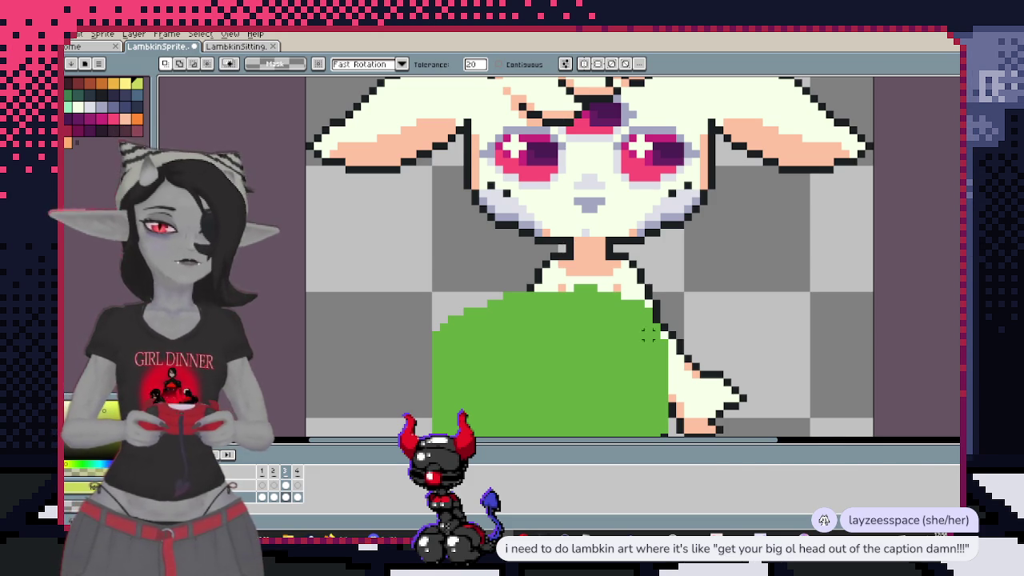
pyautogui.scroll(-1, 604, 302)
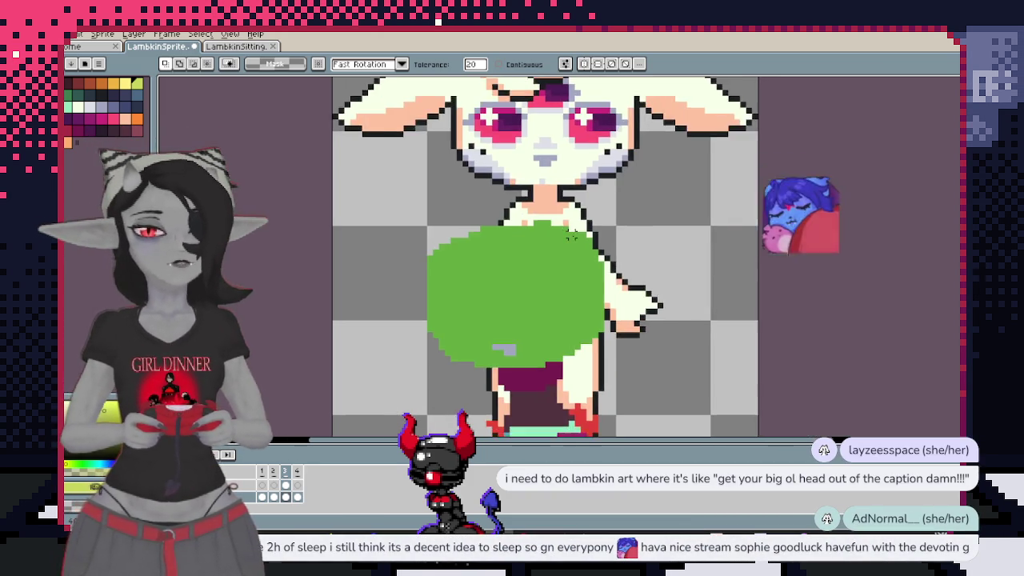
pyautogui.scroll(2, 603, 302)
pyautogui.press('b')
pyautogui.hotkey('ctrl', 'z')
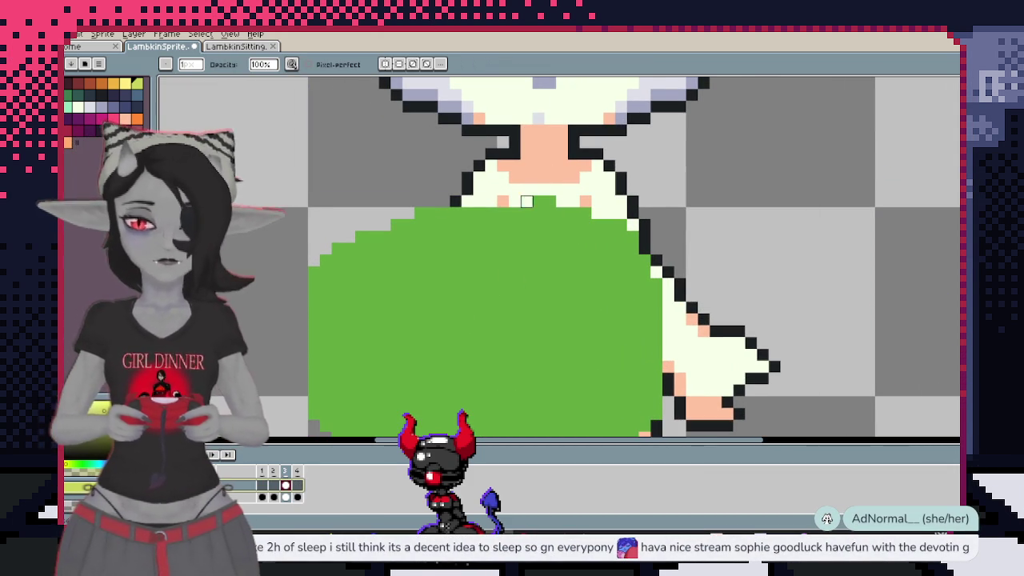
pyautogui.scroll(-1, 563, 225)
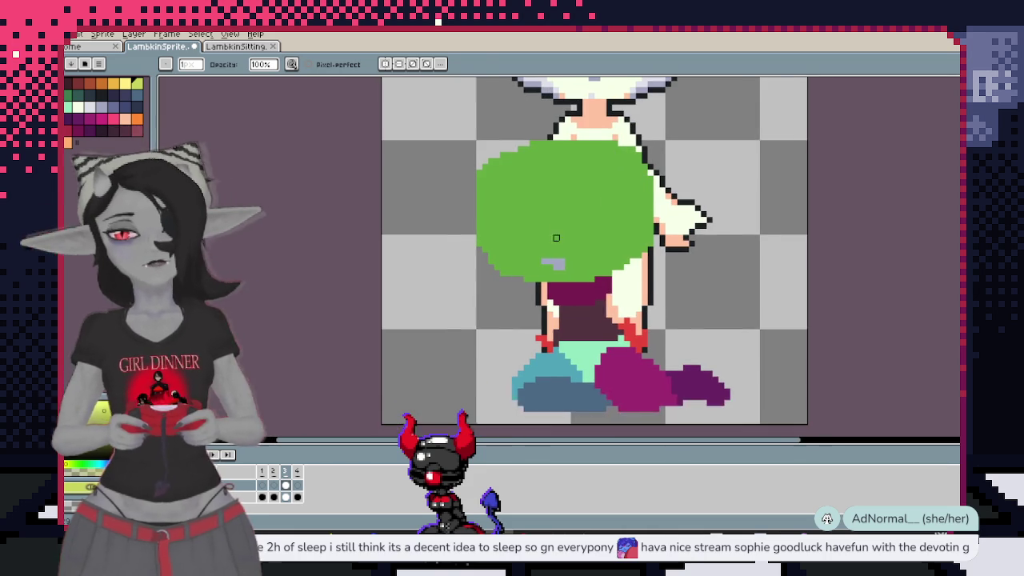
# Paste a copy of the eyes onto the blob, tilt and position it, then commit
pyautogui.hotkey('ctrl', 'v')
pyautogui.moveTo(588, 259); pyautogui.dragTo(530, 250)
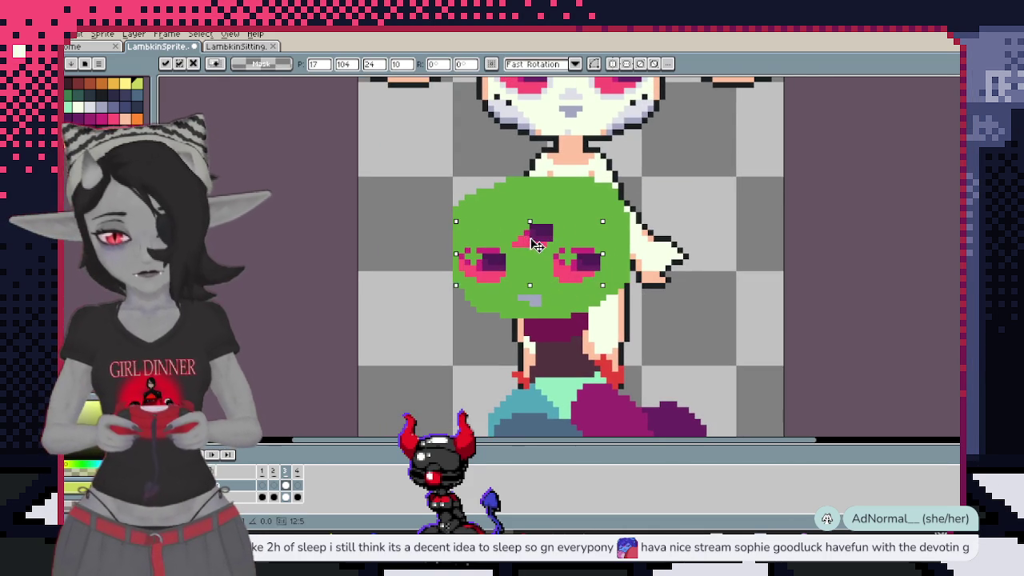
pyautogui.moveTo(601, 221); pyautogui.dragTo(608, 211)
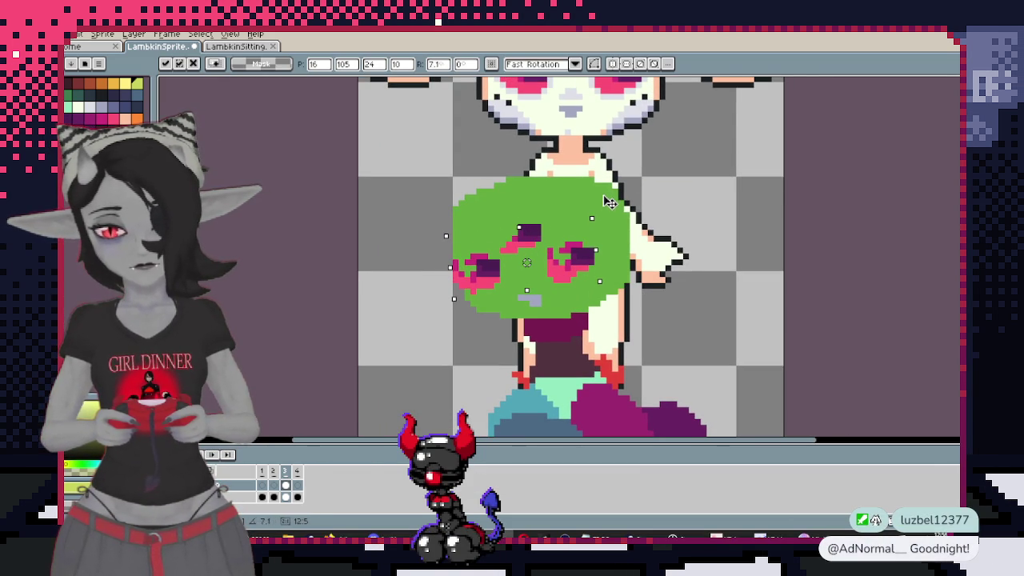
pyautogui.moveTo(580, 270); pyautogui.dragTo(580, 265)
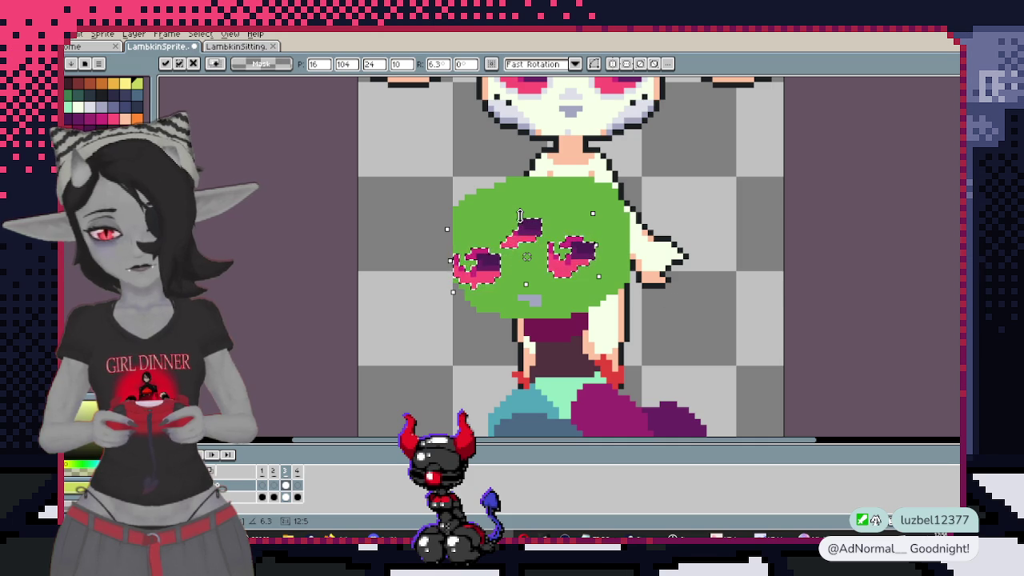
pyautogui.moveTo(521, 216); pyautogui.dragTo(527, 226)
pyautogui.press('Return')
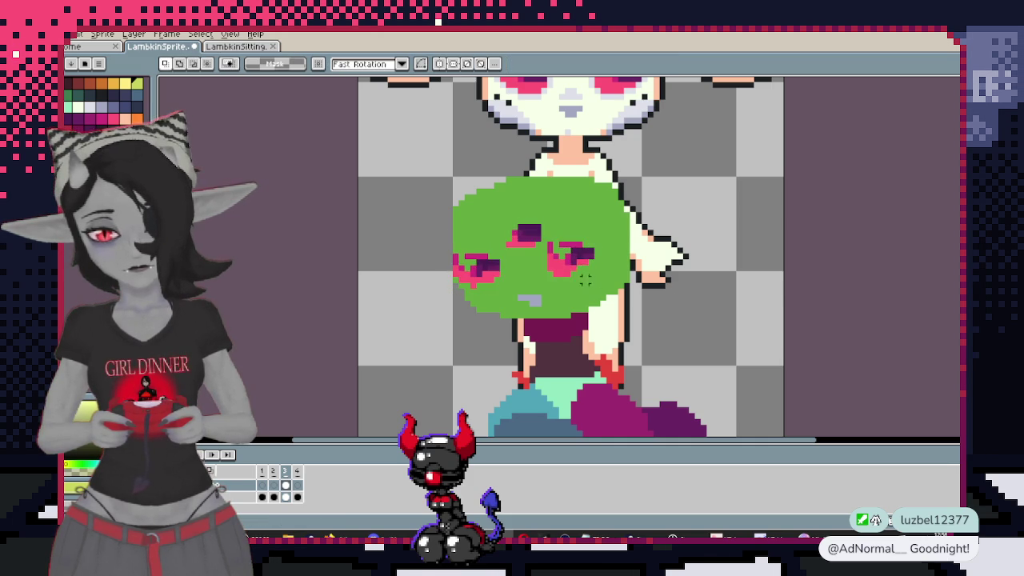
pyautogui.scroll(2, 500, 248)
# Fill the right eye's green gaps with pink and trim the lower-left eye's left edge
pyautogui.press('i')
pyautogui.click(474, 312)
pyautogui.press('b')
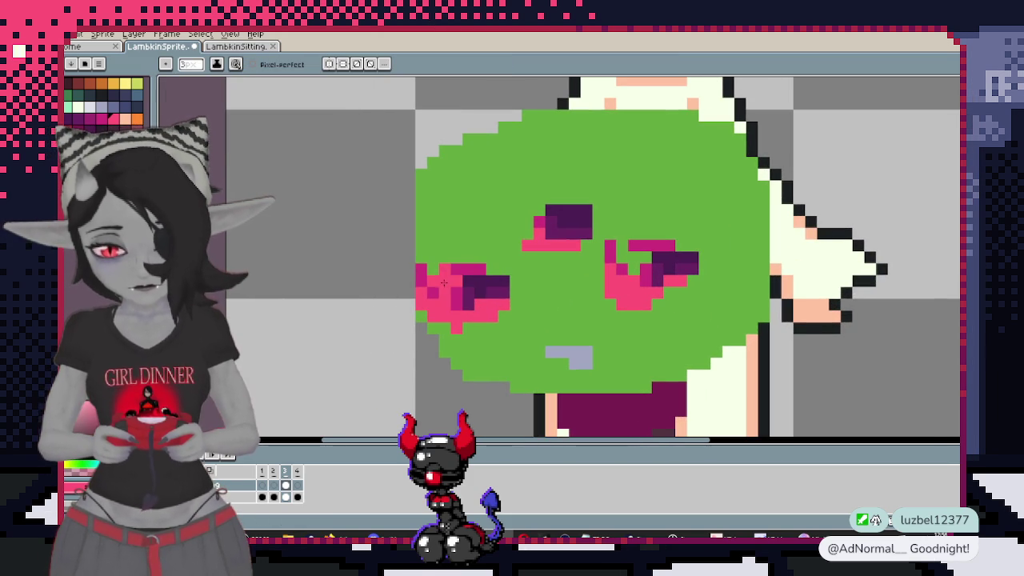
pyautogui.moveTo(628, 262); pyautogui.dragTo(618, 248)
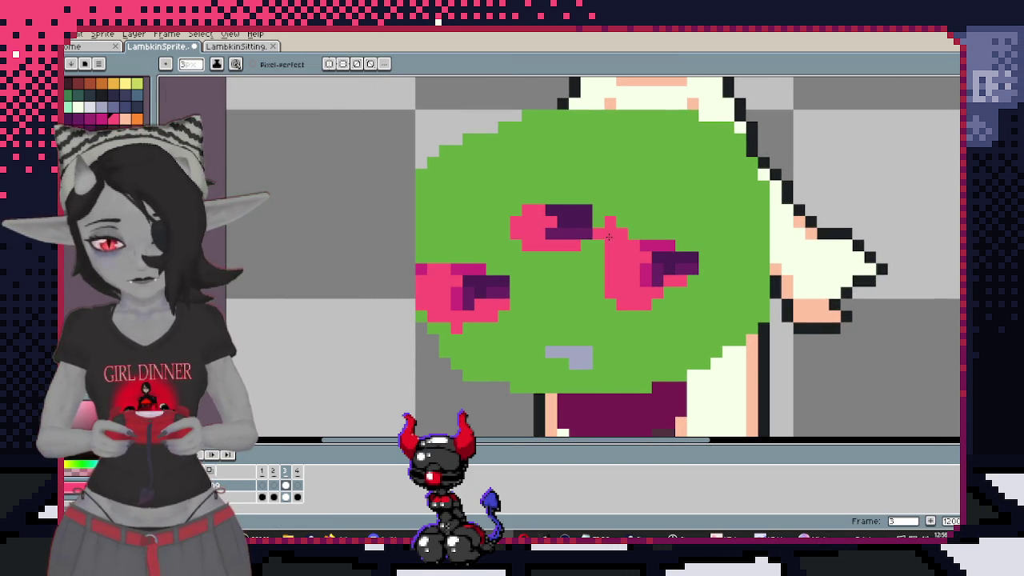
pyautogui.hotkey('ctrl', 'z')
pyautogui.press('i')
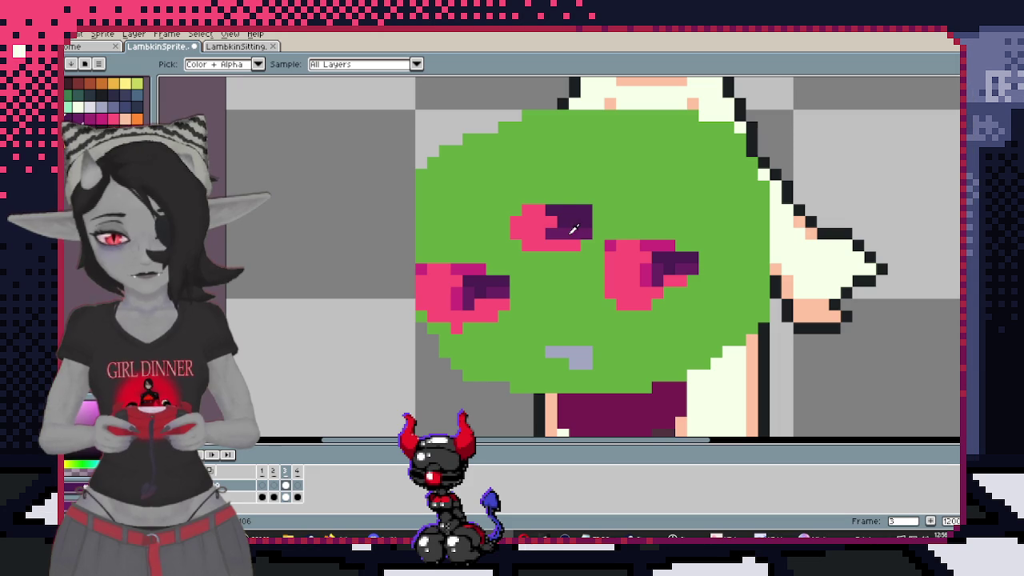
pyautogui.click(537, 226)
pyautogui.press('b')
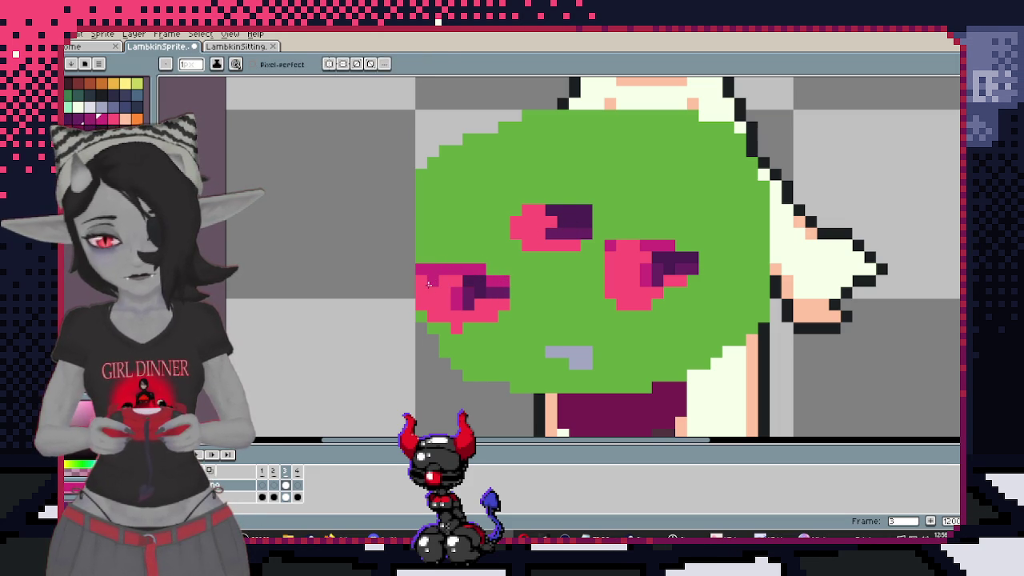
pyautogui.moveTo(422, 269); pyautogui.dragTo(420, 293)
# Repaint the upper and right eyes' top rows magenta and turn purple pixels pink
pyautogui.keyDown('alt'); pyautogui.click(464, 266); pyautogui.keyUp('alt')
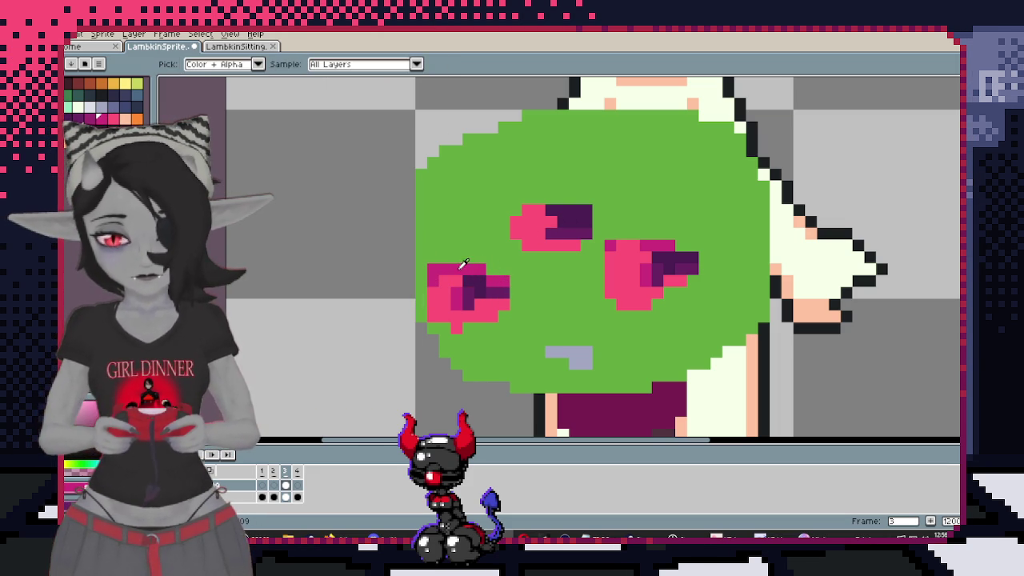
pyautogui.moveTo(589, 210); pyautogui.dragTo(534, 210)
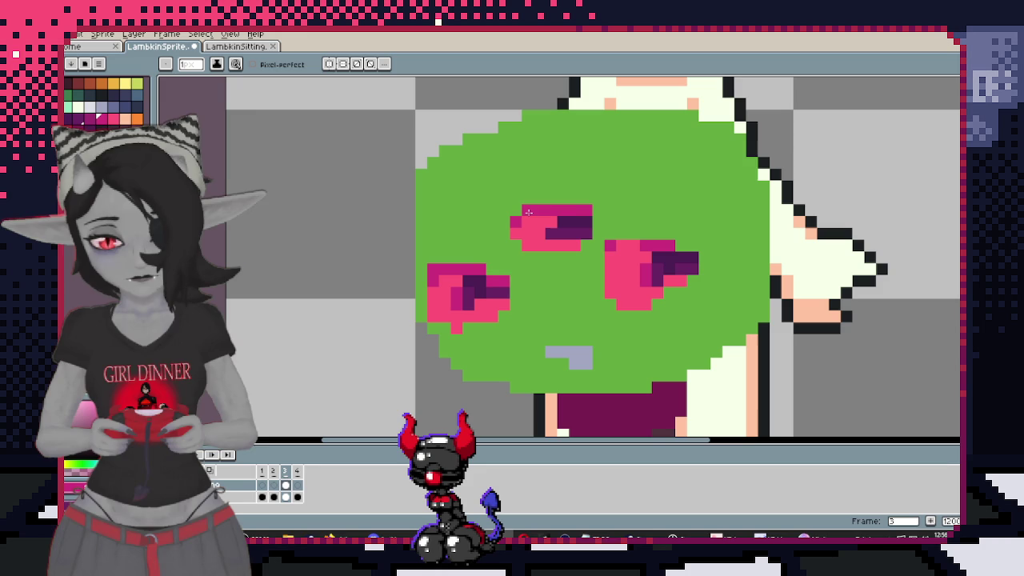
pyautogui.moveTo(610, 245); pyautogui.dragTo(644, 245)
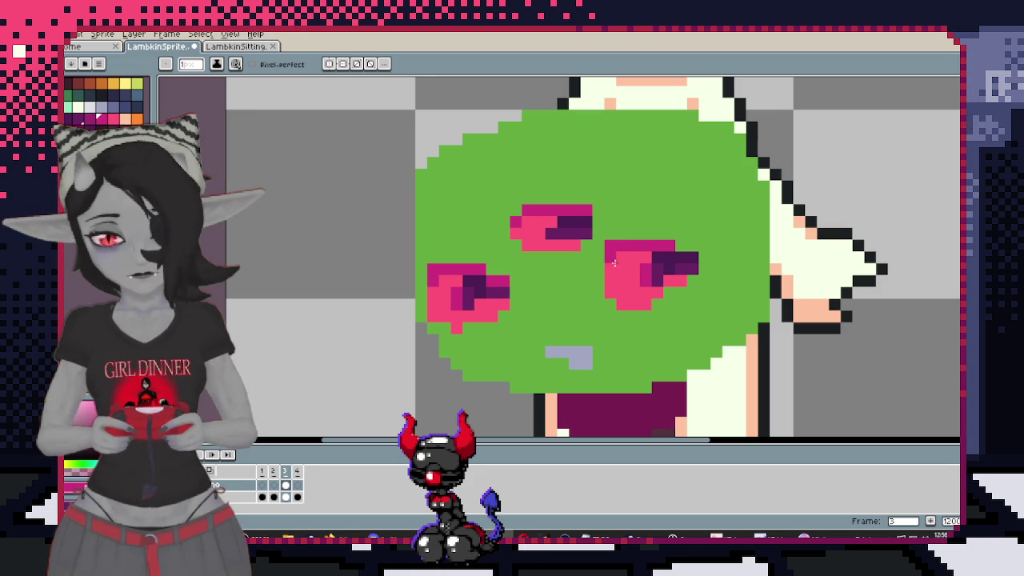
pyautogui.click(681, 256)
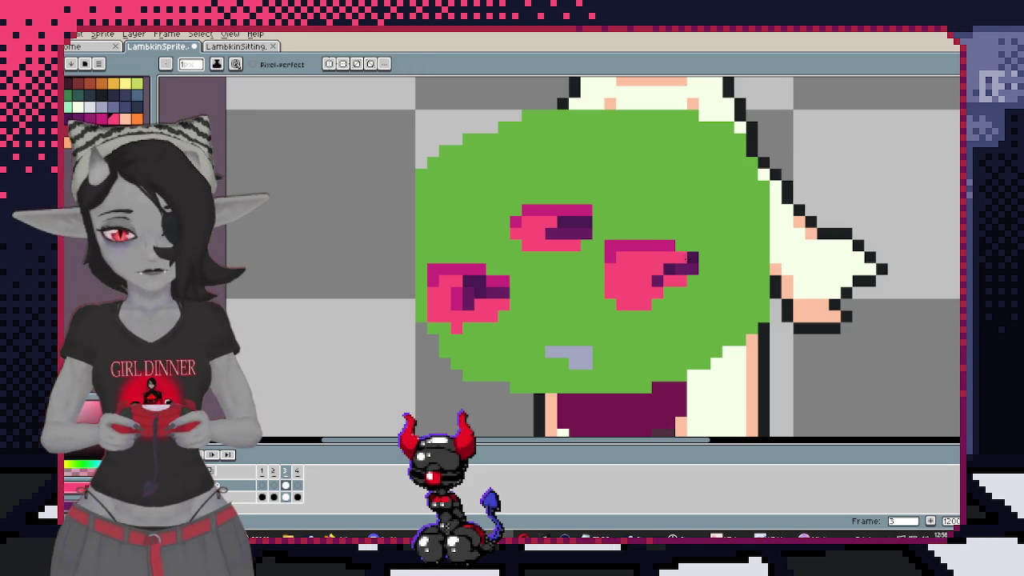
pyautogui.click(657, 279)
pyautogui.click(551, 233)
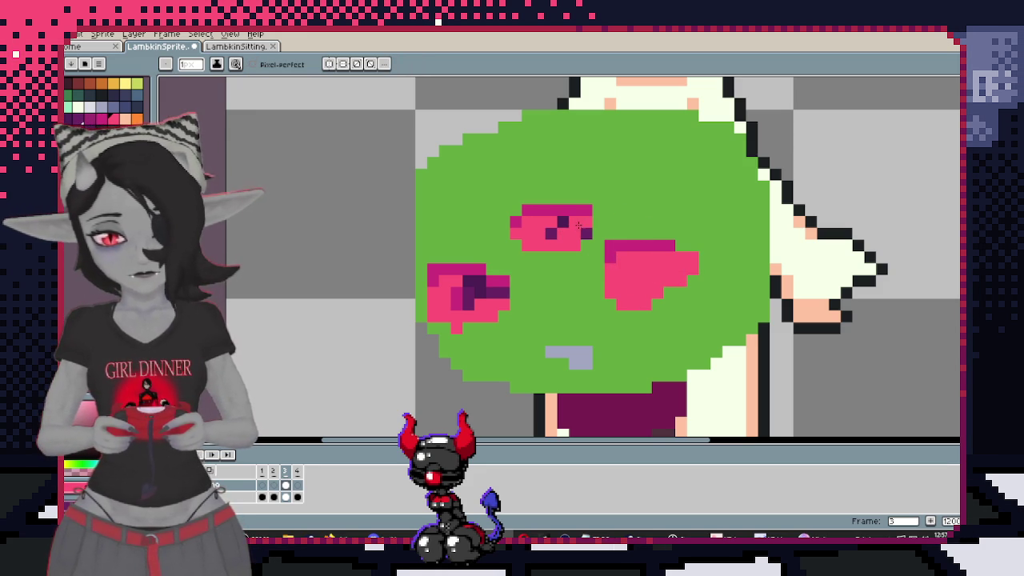
pyautogui.click(562, 221)
pyautogui.click(550, 233)
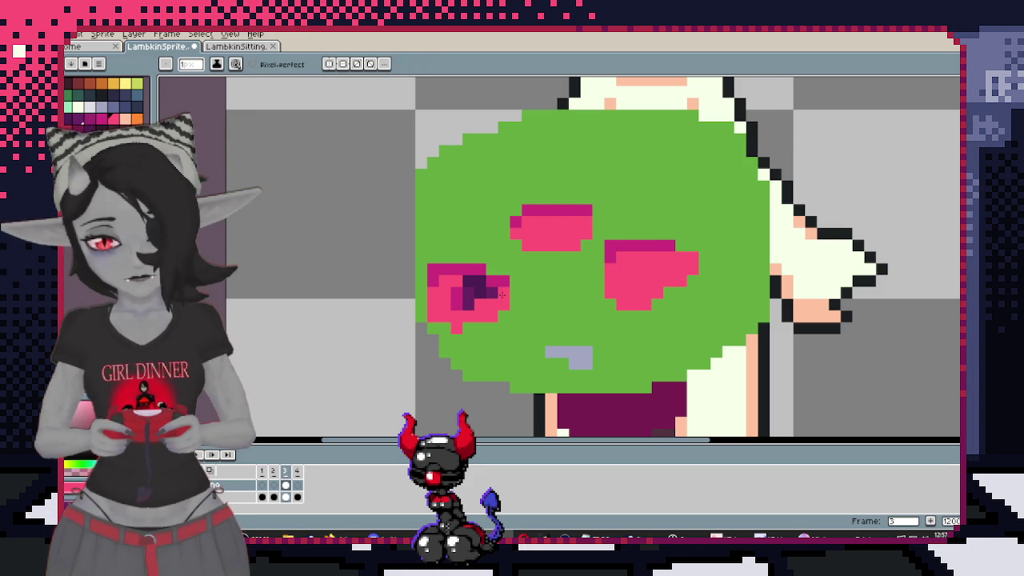
# Touch up the lower-left eye's edge and sample a green from the blob
pyautogui.keyDown('alt'); pyautogui.click(466, 271); pyautogui.keyUp('alt')
pyautogui.click(496, 281)
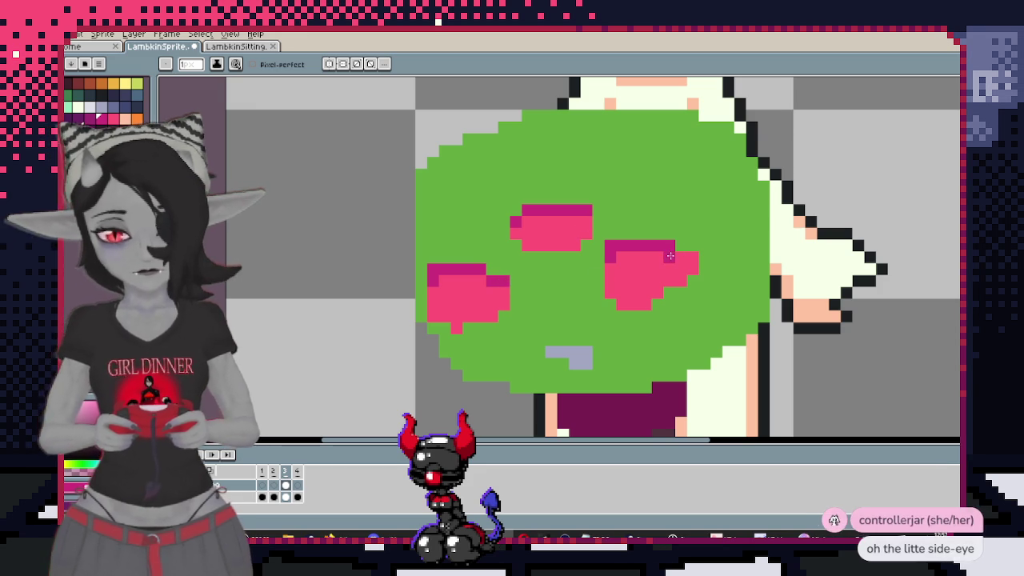
pyautogui.scroll(2, 533, 227)
pyautogui.press('i')
pyautogui.click(533, 227)
# Draw a dark-green leaf shape over the upper pink eye mark
pyautogui.press('b')
pyautogui.click(489, 305)
pyautogui.click(525, 304)
pyautogui.keyDown('shift'); pyautogui.click(590, 284); pyautogui.keyUp('shift')
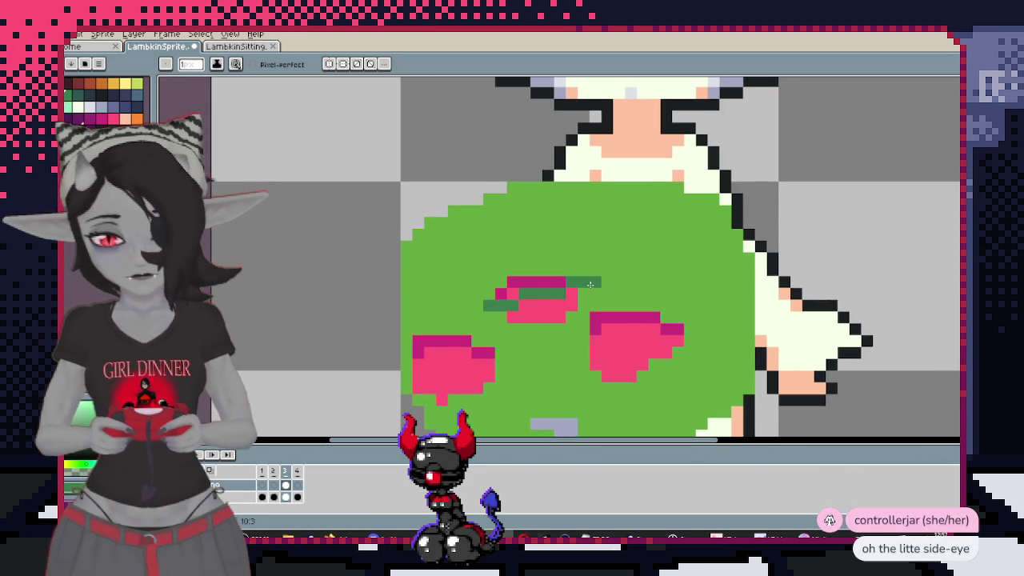
pyautogui.moveTo(513, 314); pyautogui.dragTo(579, 304)
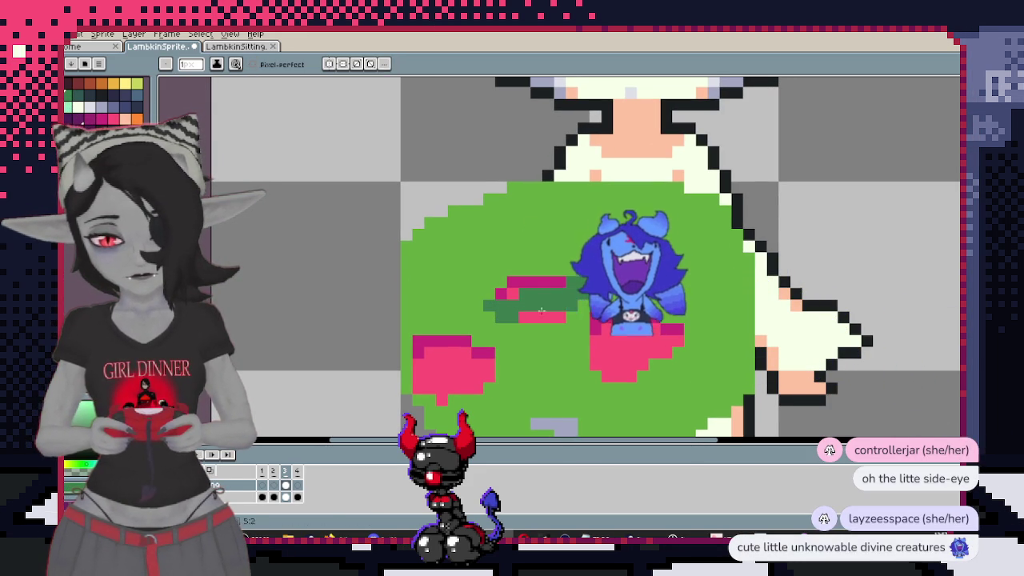
pyautogui.moveTo(520, 282); pyautogui.dragTo(591, 273)
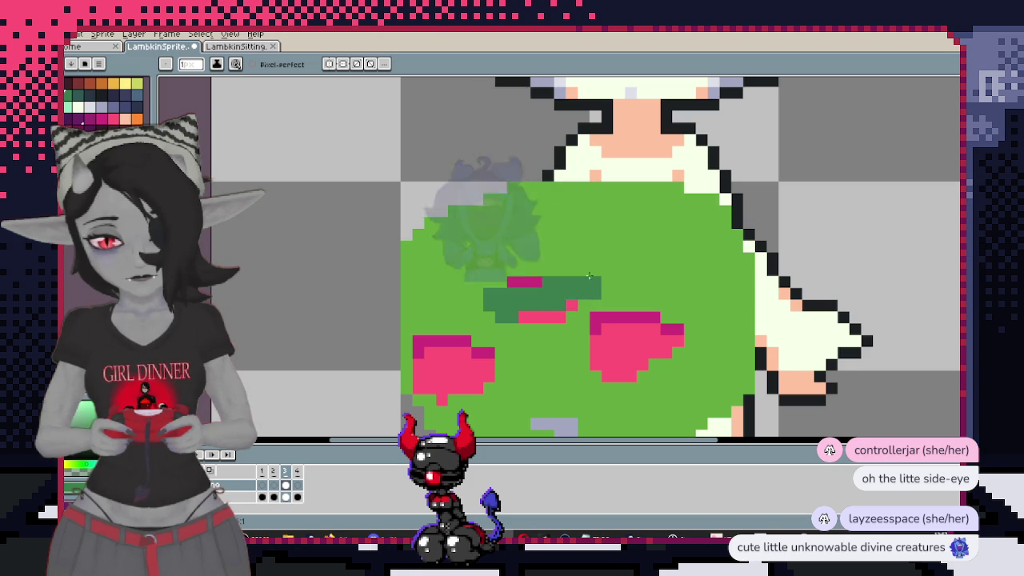
pyautogui.press('e')
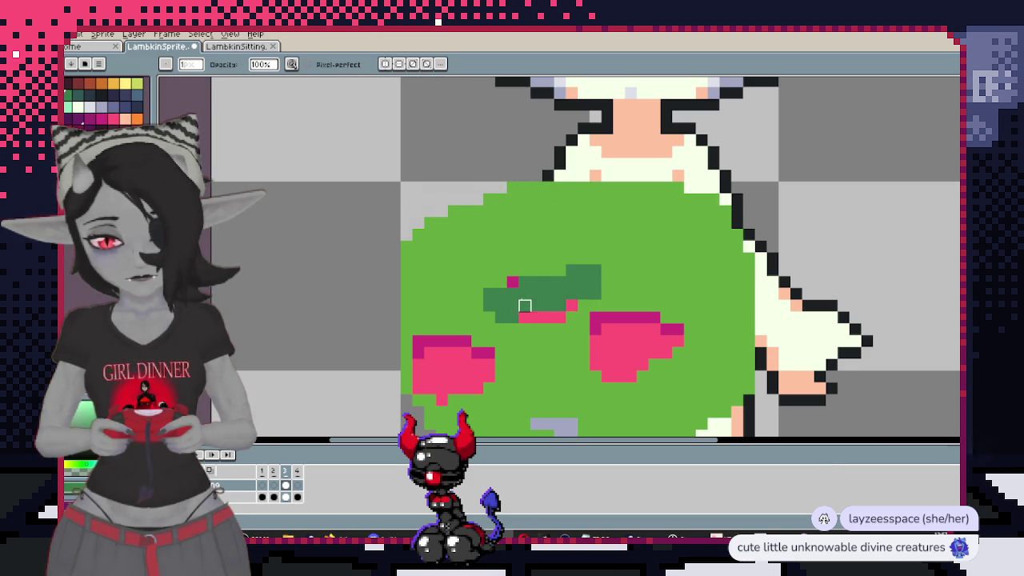
pyautogui.press('e')
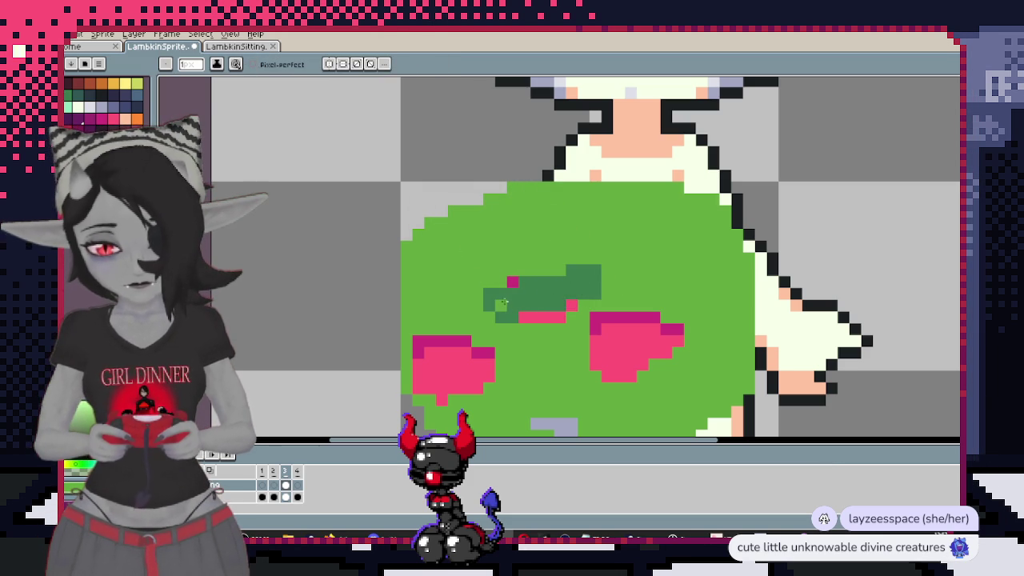
pyautogui.hotkey('ctrl', 'z')
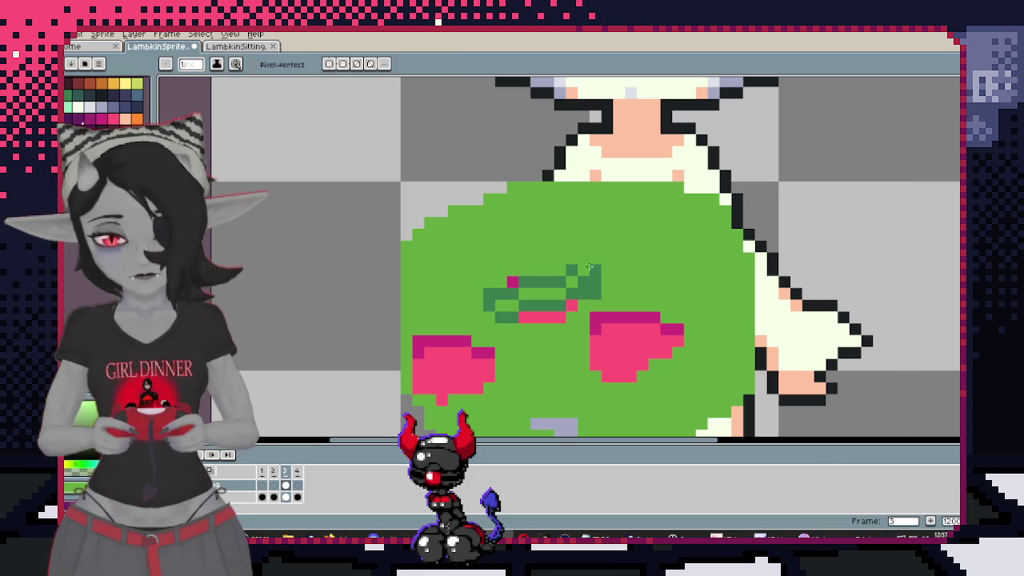
# Clean up leftover pink pixels and add a dark-green stem below the leaf
pyautogui.click(594, 292)
pyautogui.click(509, 282)
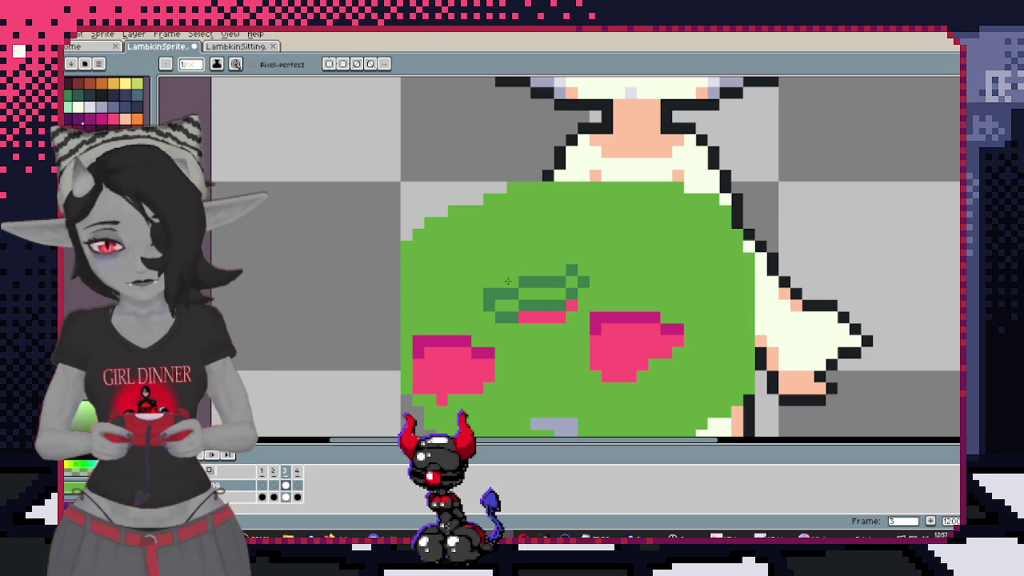
pyautogui.click(530, 317)
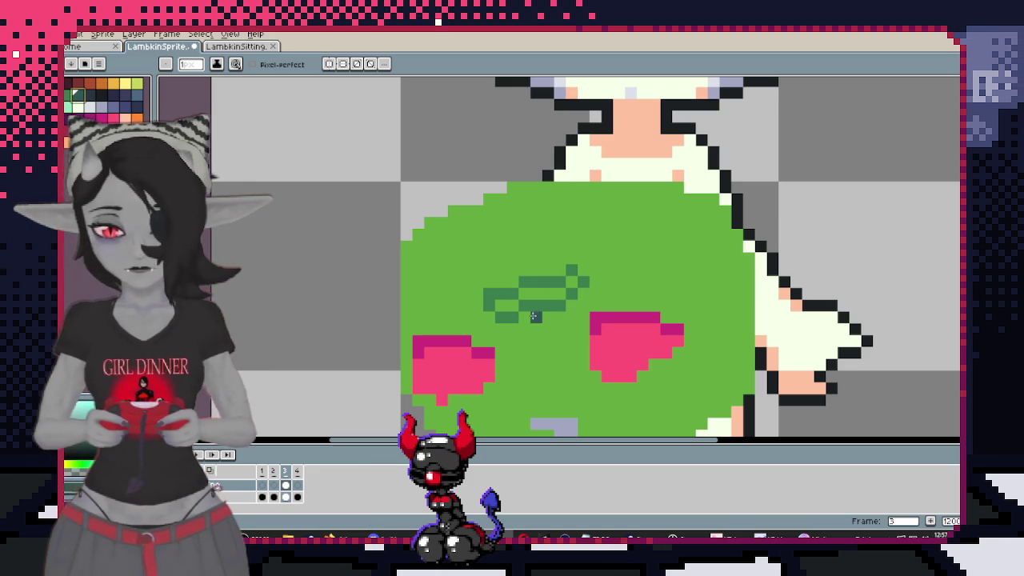
pyautogui.moveTo(537, 315); pyautogui.dragTo(548, 353)
pyautogui.click(546, 280)
pyautogui.click(478, 282)
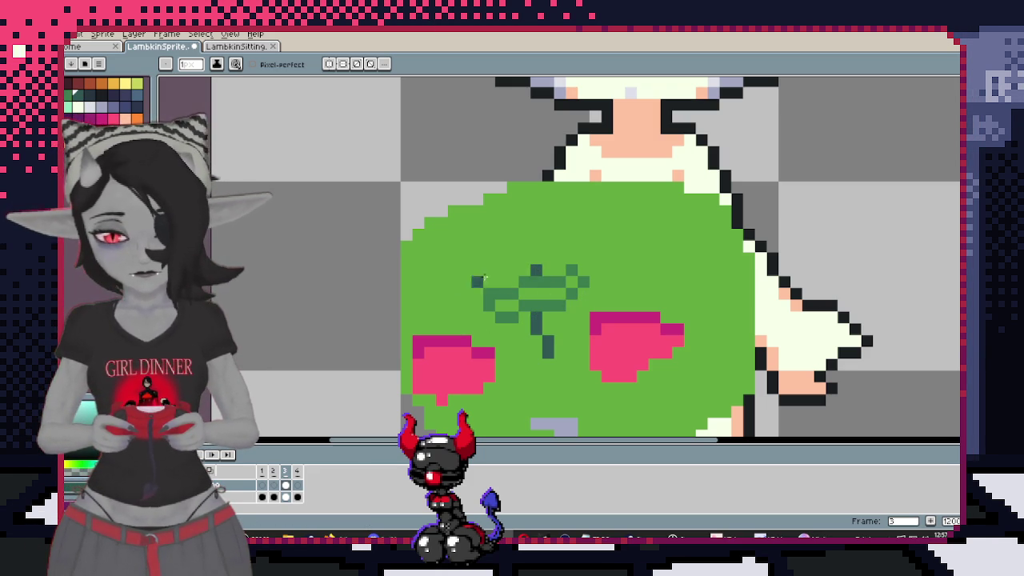
pyautogui.scroll(-1, 609, 320)
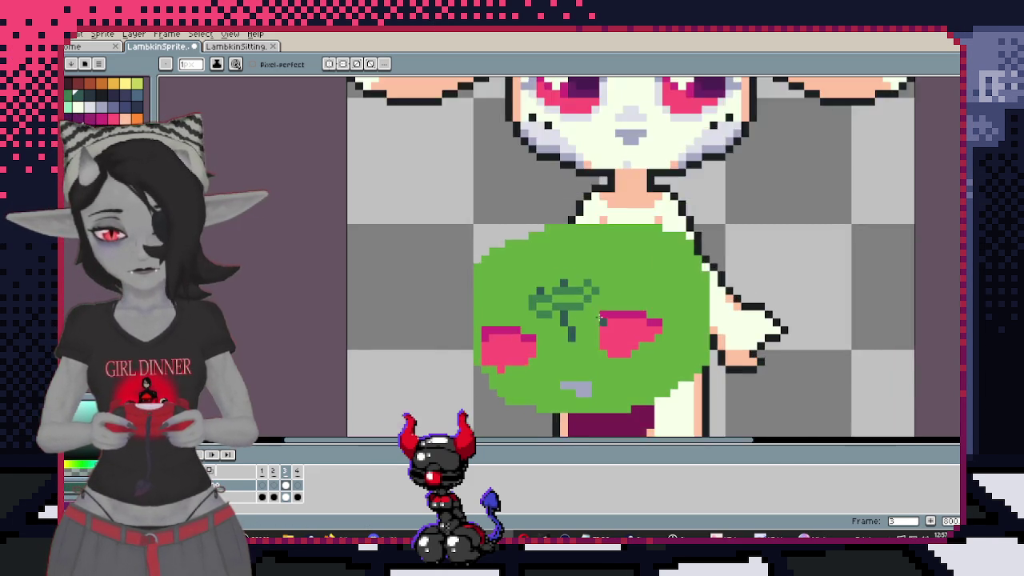
# Select both pink cheek shapes and add a dark purple pixel inside the left cheek
pyautogui.scroll(1, 609, 320)
pyautogui.moveTo(609, 200); pyautogui.dragTo(611, 287)
pyautogui.scroll(-1, 617, 293)
pyautogui.press('alt')
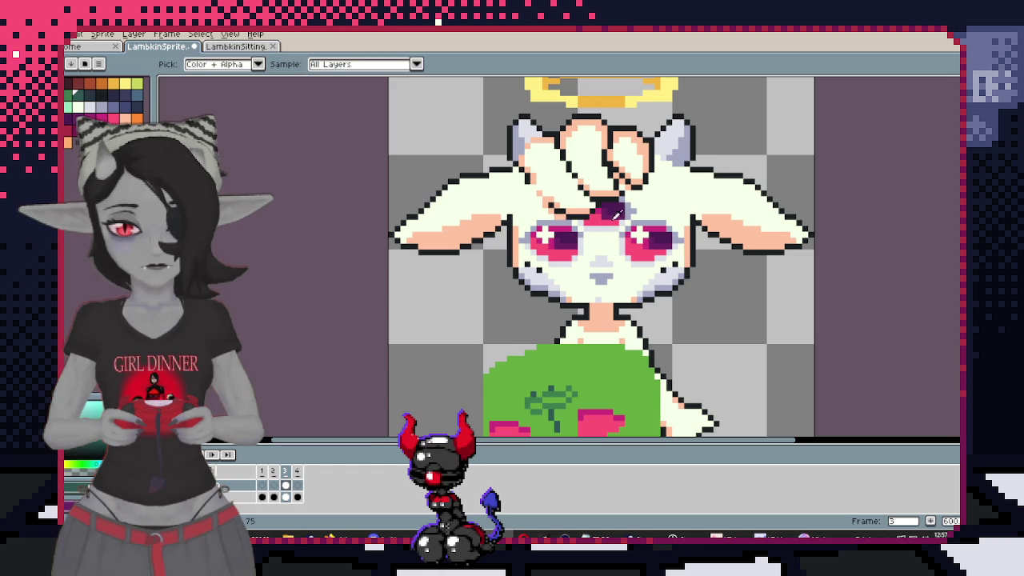
pyautogui.scroll(-5, 612, 210)
pyautogui.scroll(2, 528, 272)
pyautogui.press('w')
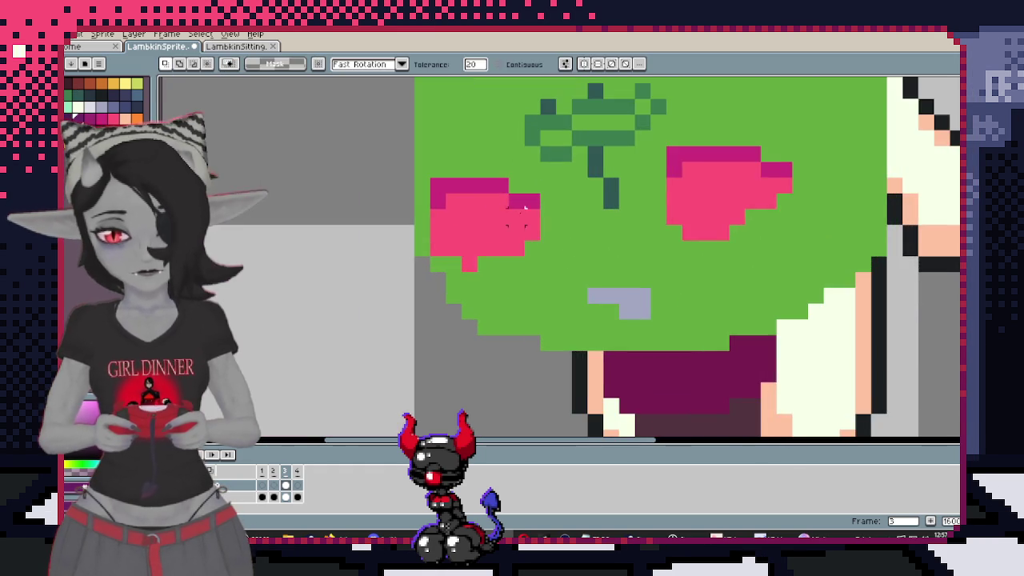
pyautogui.click(449, 280)
pyautogui.press('b')
pyautogui.click(410, 282)
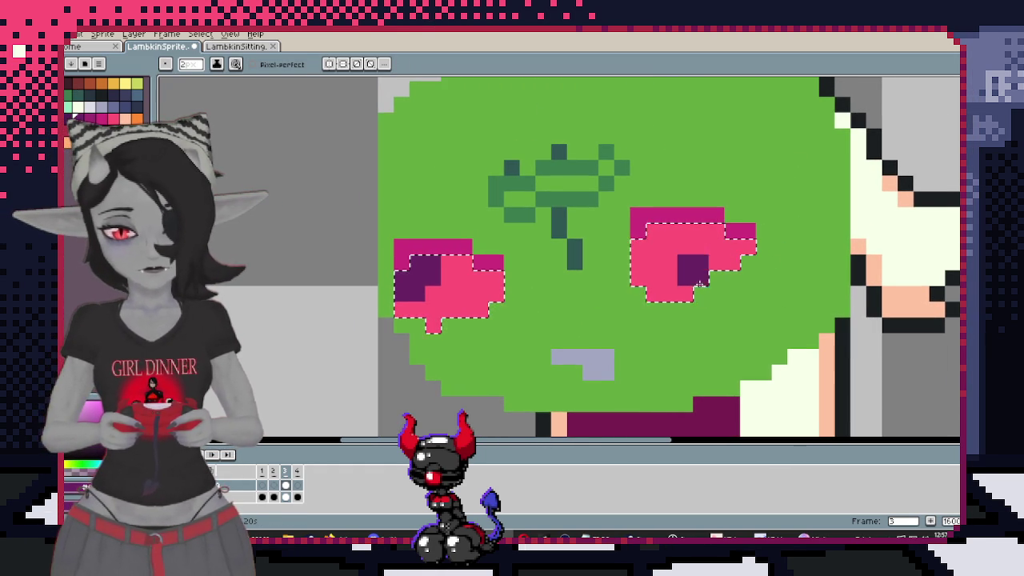
# Paint the top row of the green blob's left eye mark dark purple
pyautogui.scroll(-3, 672, 306)
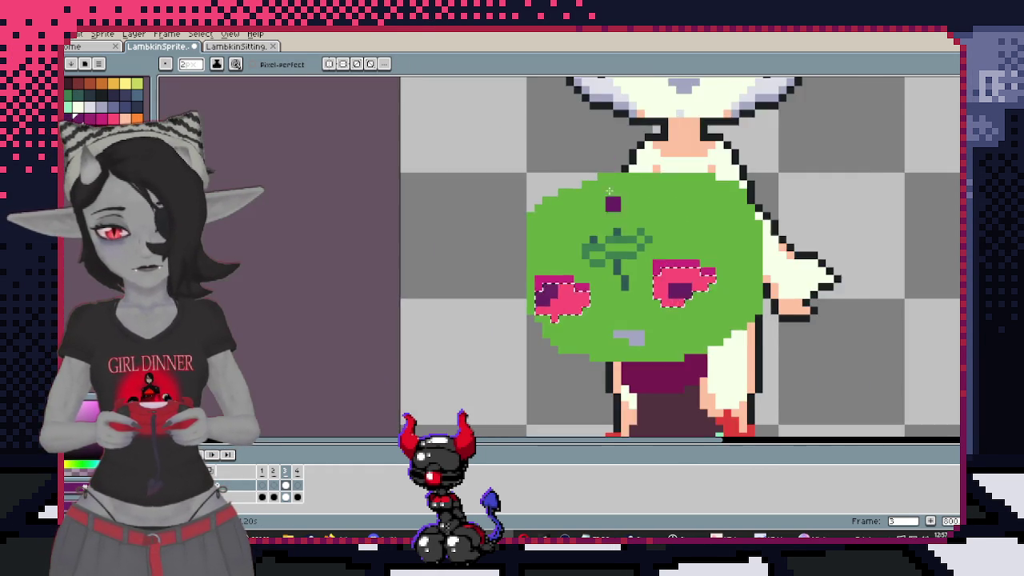
pyautogui.scroll(1, 718, 345)
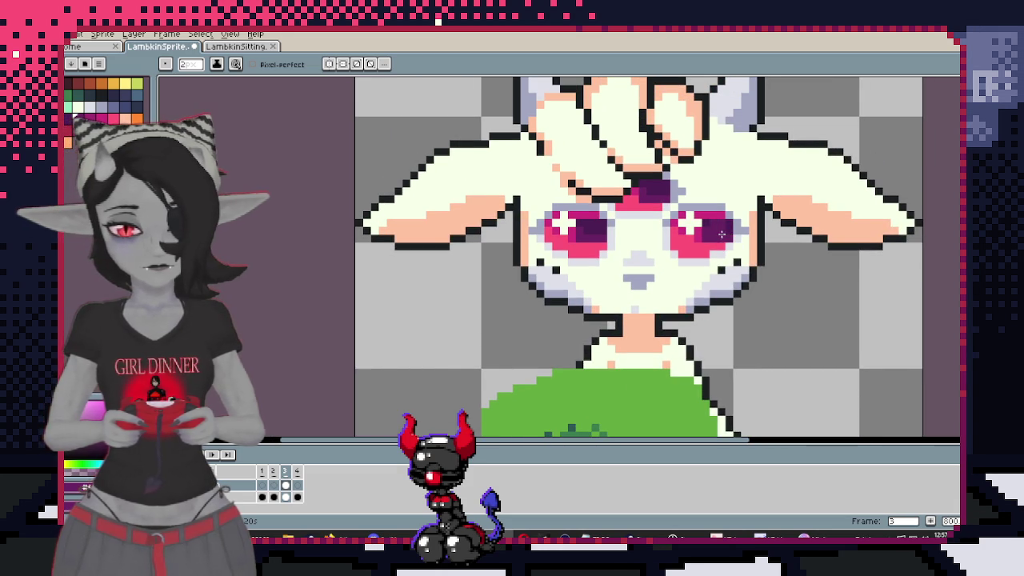
pyautogui.scroll(2, 630, 353)
pyautogui.scroll(1, 631, 255)
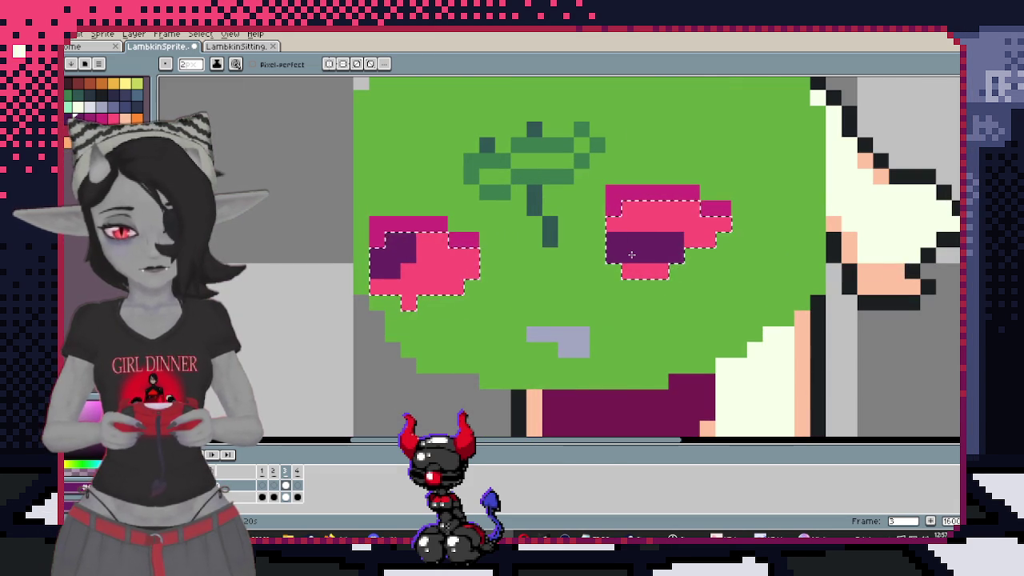
pyautogui.scroll(3, 611, 349)
pyautogui.scroll(2, 734, 254)
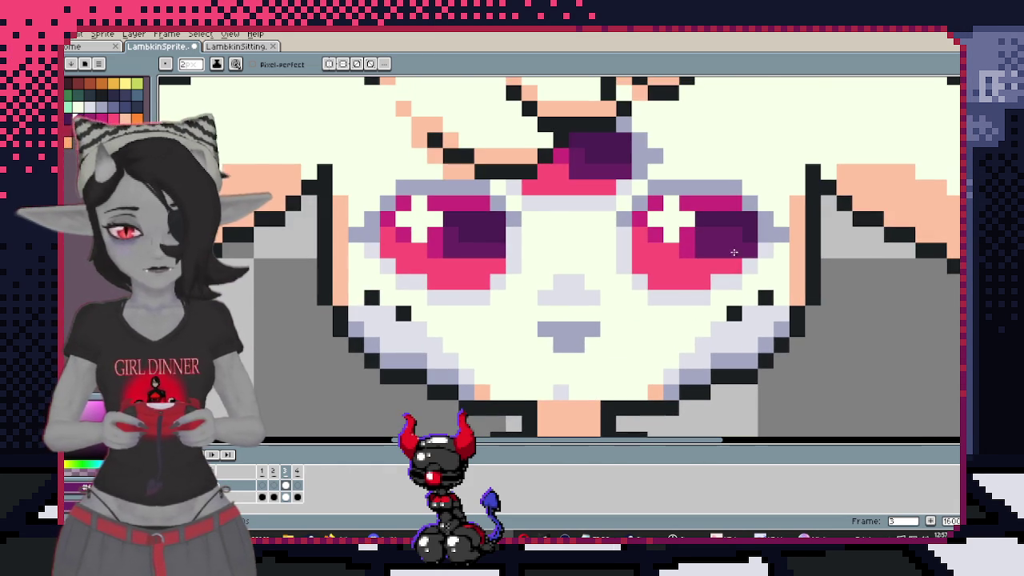
pyautogui.scroll(-3, 691, 329)
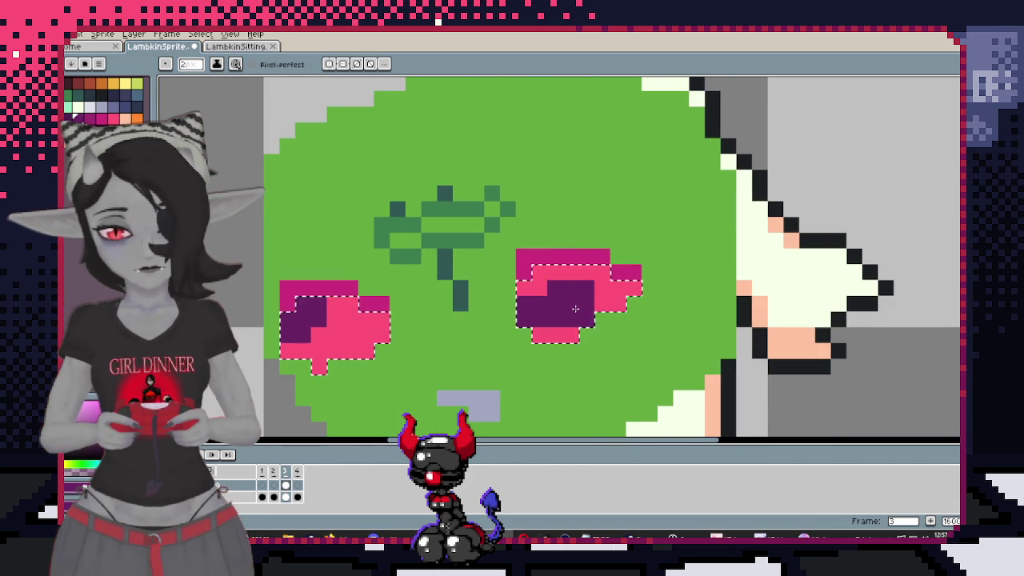
pyautogui.hscroll(-1, 546, 309)
pyautogui.hscroll(-3, 491, 321)
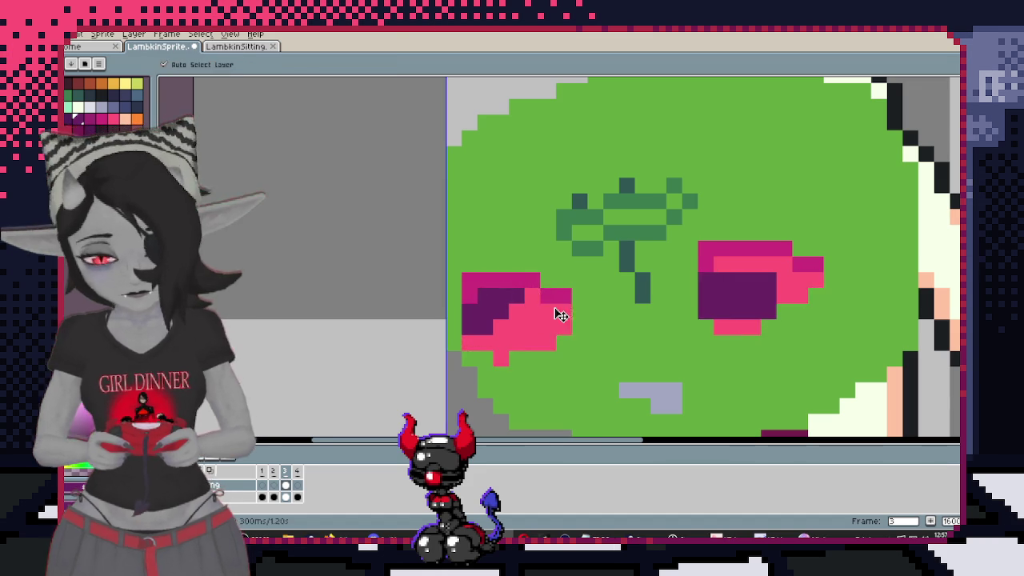
pyautogui.scroll(-2, 556, 308)
pyautogui.scroll(1, 628, 274)
pyautogui.scroll(1, 629, 274)
pyautogui.scroll(-2, 636, 266)
pyautogui.scroll(-2, 594, 187)
pyautogui.scroll(1, 557, 238)
pyautogui.press('b')
pyautogui.click(509, 251)
pyautogui.moveTo(493, 251); pyautogui.dragTo(468, 256)
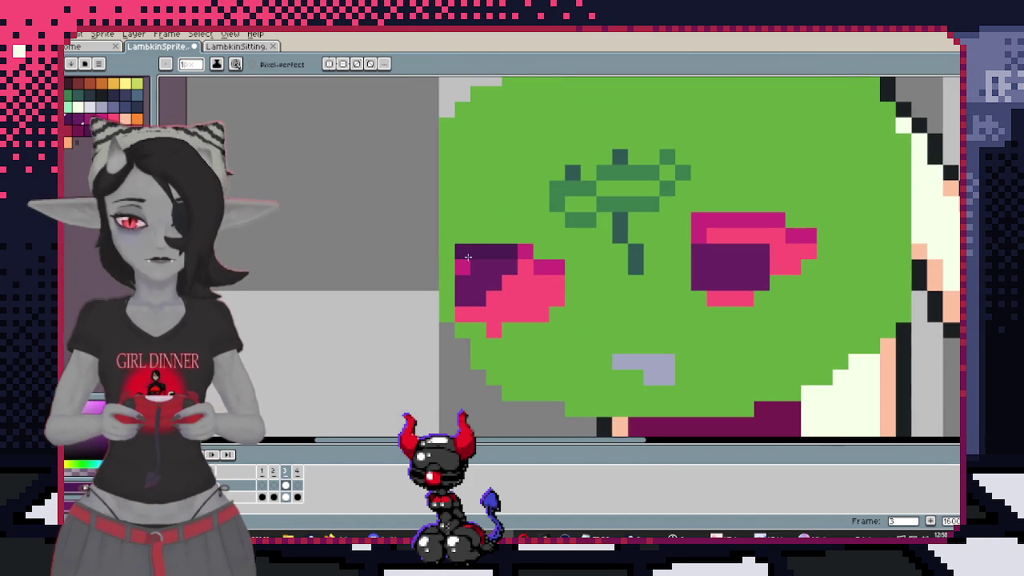
# Sample light grey from the lamb's face and draw a short line above the blob's mouth
pyautogui.scroll(-2, 462, 273)
pyautogui.scroll(1, 560, 264)
pyautogui.scroll(2, 686, 222)
pyautogui.scroll(1, 654, 376)
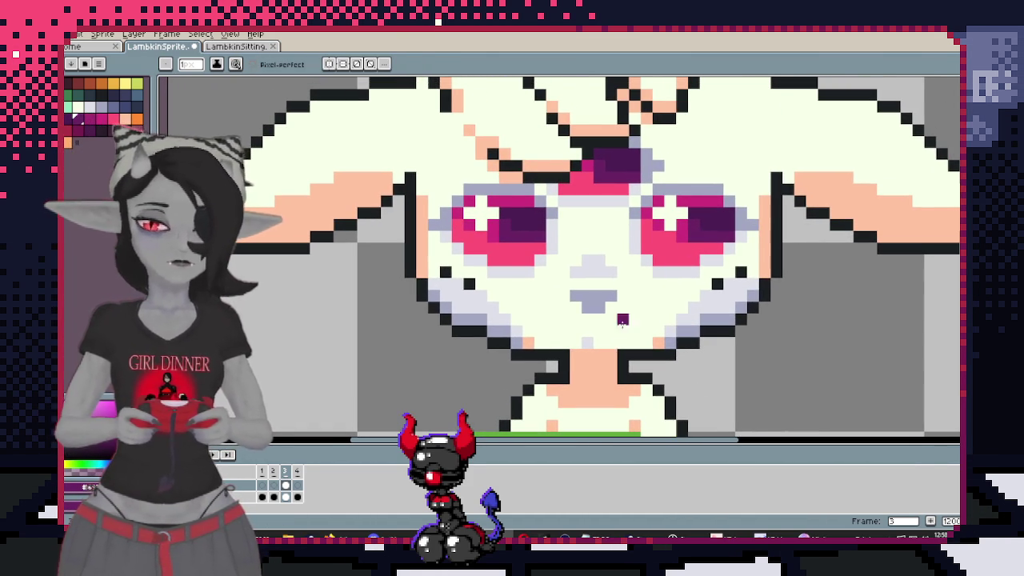
pyautogui.moveTo(604, 407); pyautogui.dragTo(630, 295)
pyautogui.scroll(2, 630, 295)
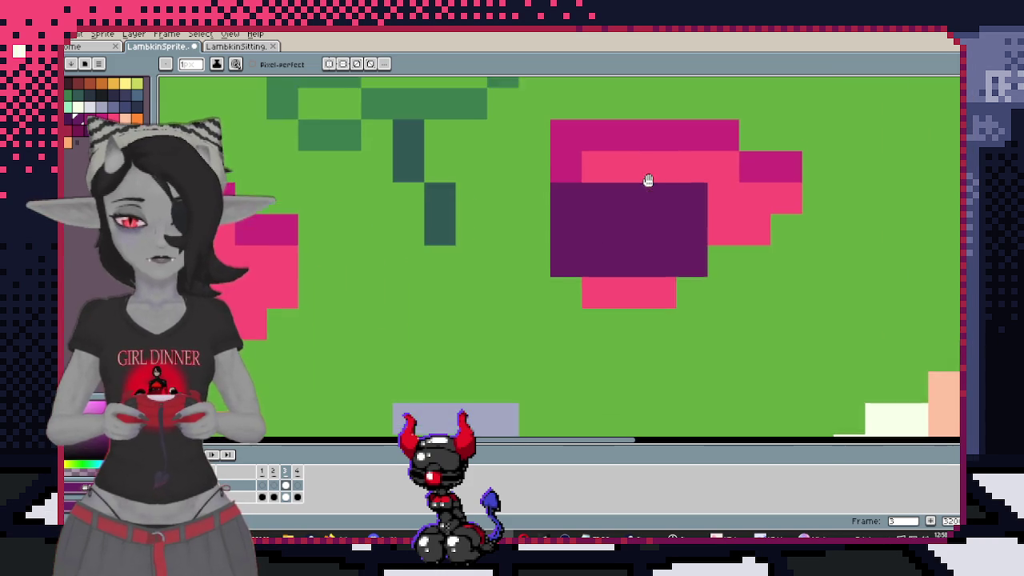
pyautogui.scroll(-2, 646, 147)
pyautogui.scroll(-1, 631, 212)
pyautogui.press('alt')
pyautogui.scroll(-3, 663, 158)
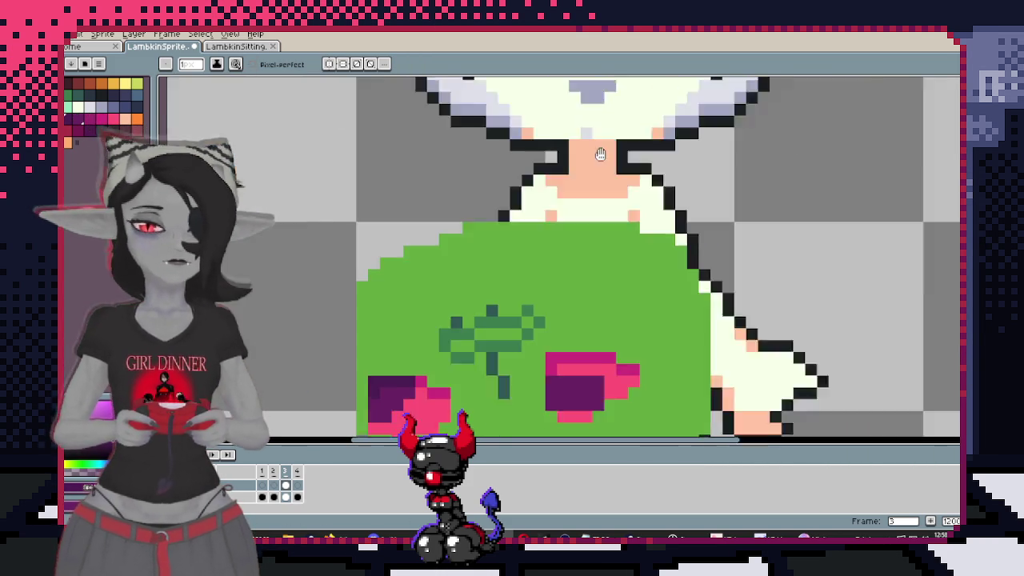
pyautogui.scroll(-1, 632, 209)
pyautogui.scroll(-1, 615, 241)
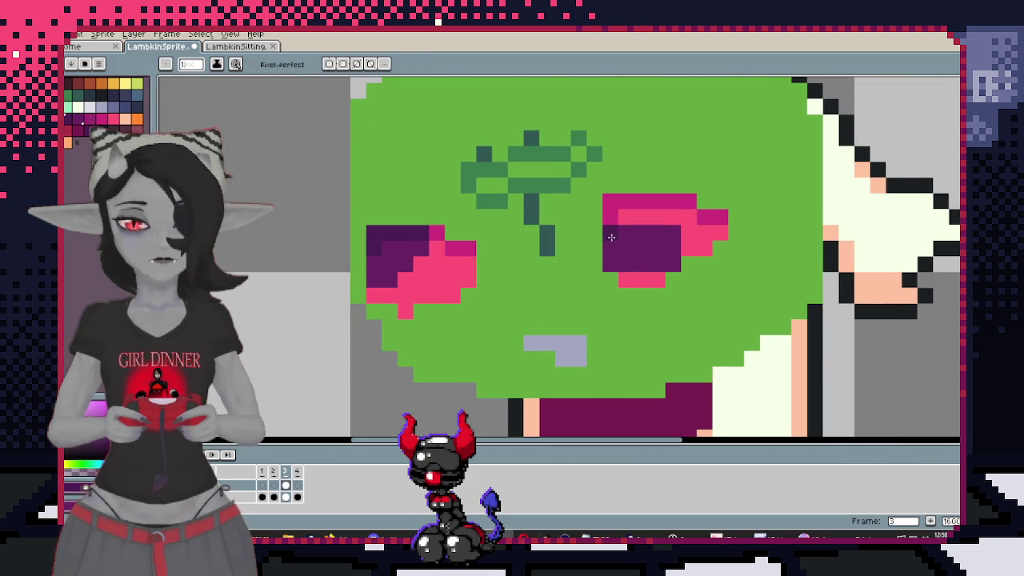
pyautogui.scroll(-4, 664, 235)
pyautogui.scroll(2, 634, 360)
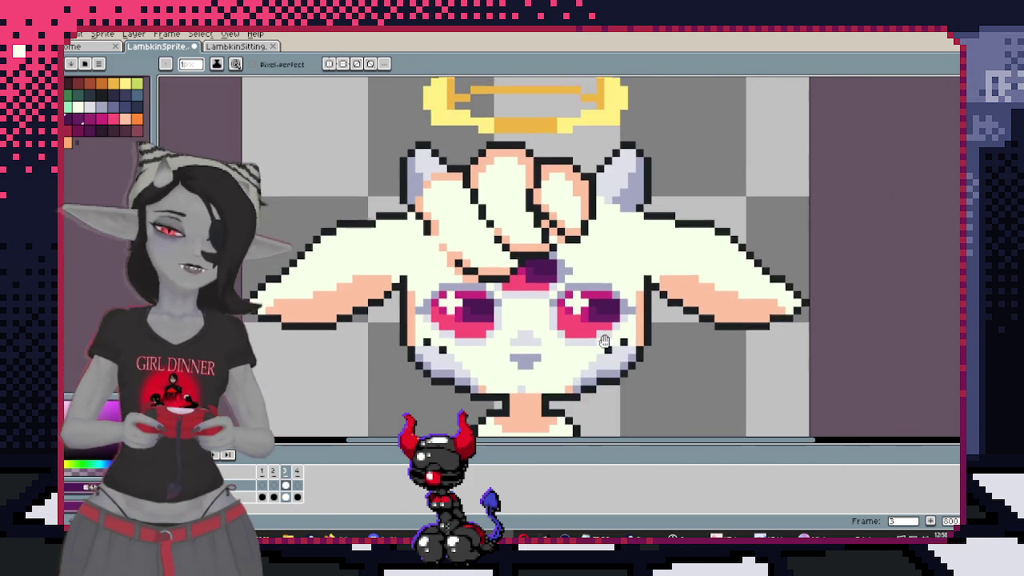
pyautogui.scroll(-2, 609, 304)
pyautogui.scroll(2, 560, 201)
pyautogui.scroll(3, 548, 162)
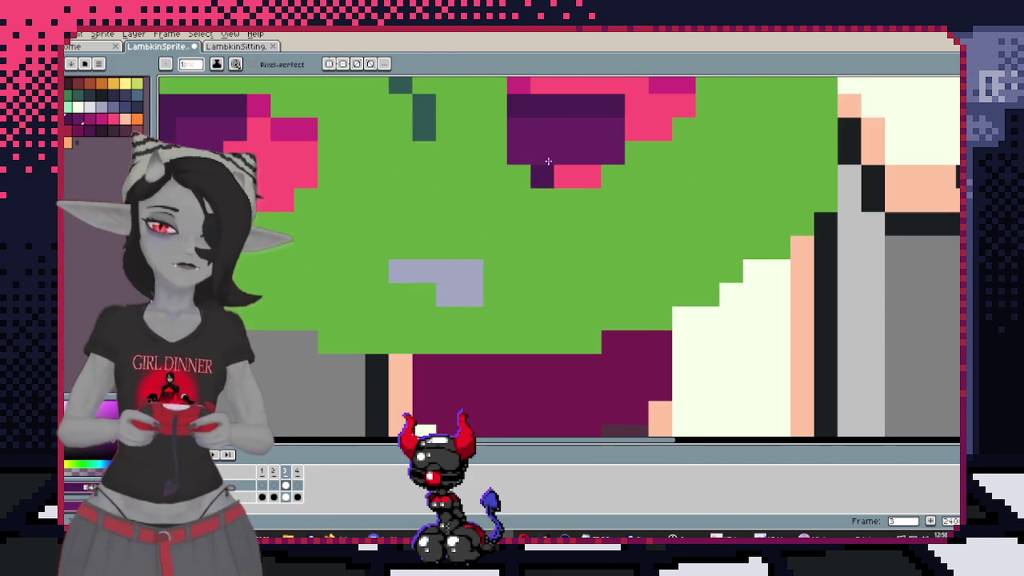
pyautogui.scroll(-1, 548, 132)
pyautogui.scroll(1, 418, 210)
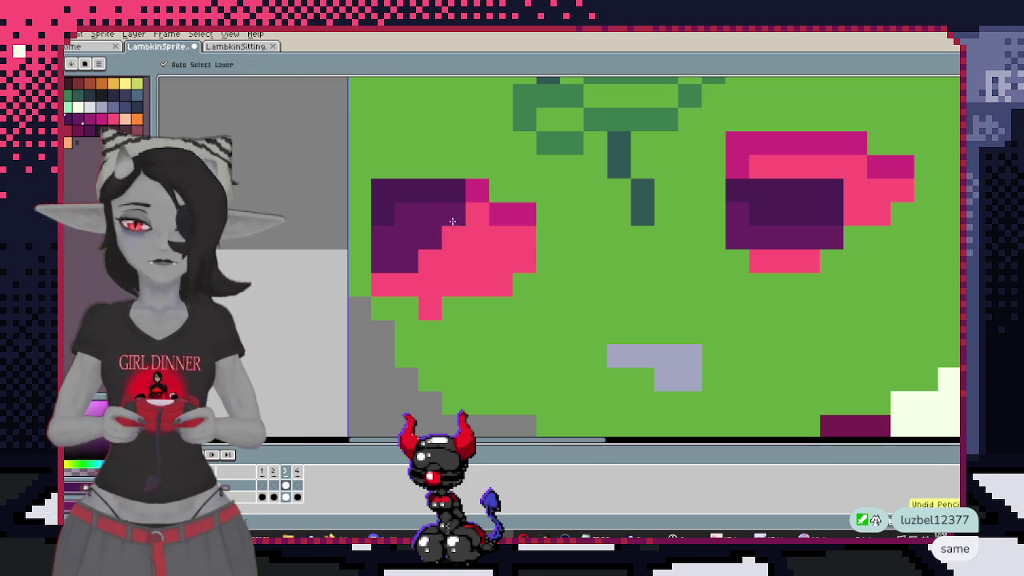
pyautogui.scroll(-4, 640, 260)
pyautogui.scroll(-1, 639, 260)
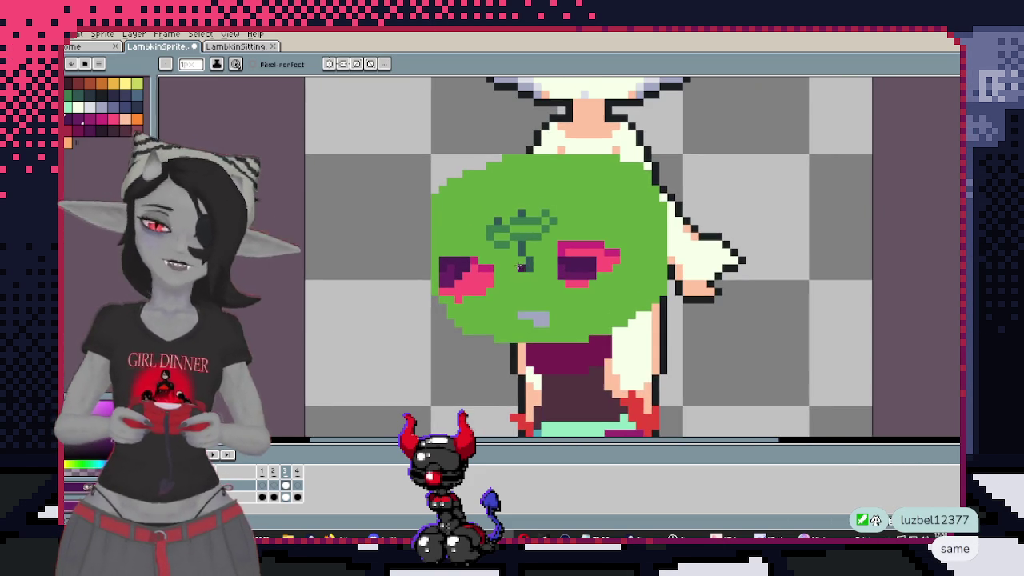
pyautogui.scroll(2, 440, 284)
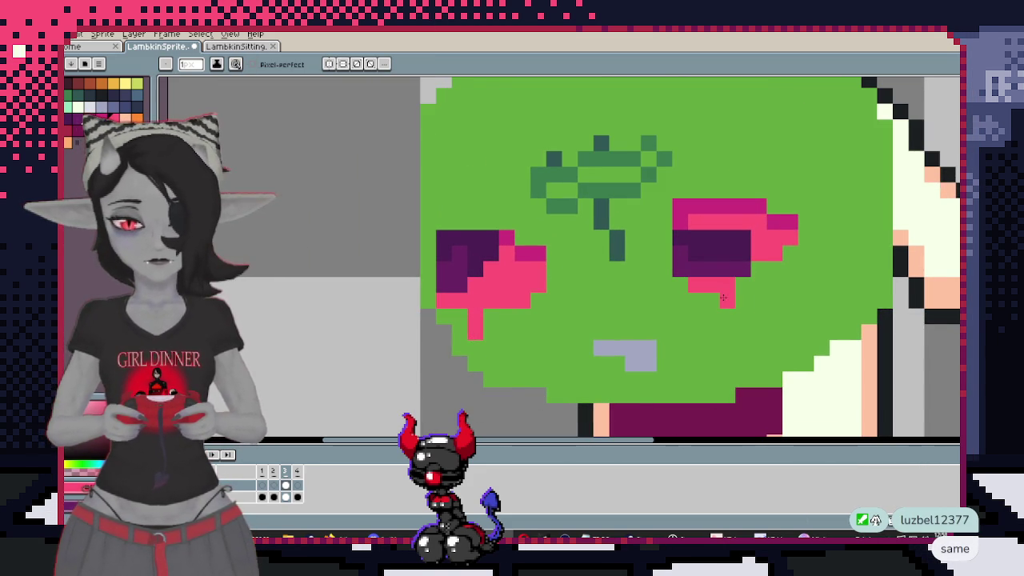
pyautogui.scroll(-2, 741, 301)
pyautogui.scroll(2, 693, 232)
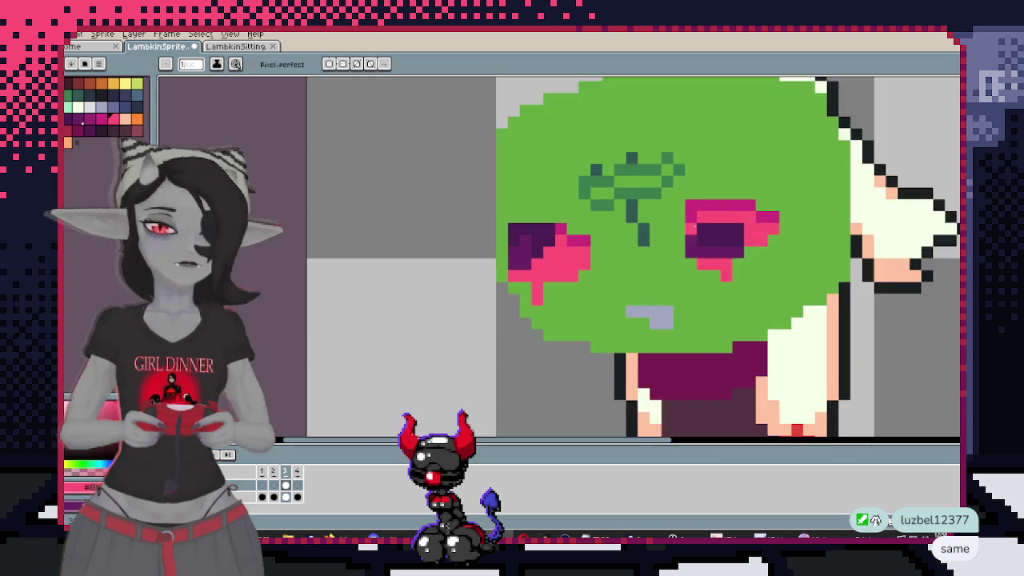
pyautogui.scroll(-2, 693, 214)
pyautogui.press('i')
pyautogui.click(630, 198)
pyautogui.press('b')
pyautogui.scroll(3, 624, 240)
pyautogui.moveTo(609, 246); pyautogui.dragTo(647, 244)
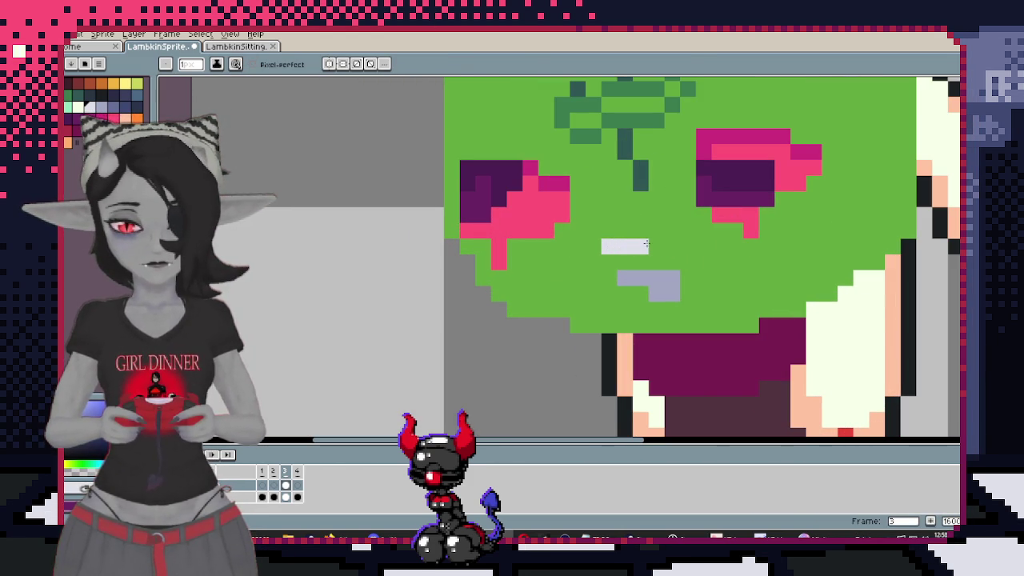
pyautogui.scroll(-2, 659, 234)
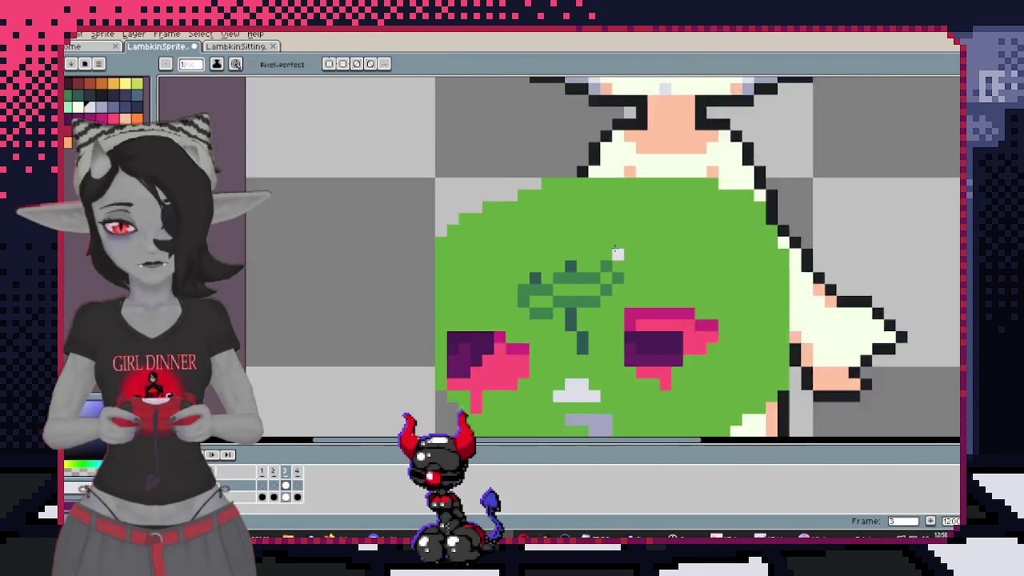
# Fill the green blob with the cream colour sampled from the lamb
pyautogui.press('i')
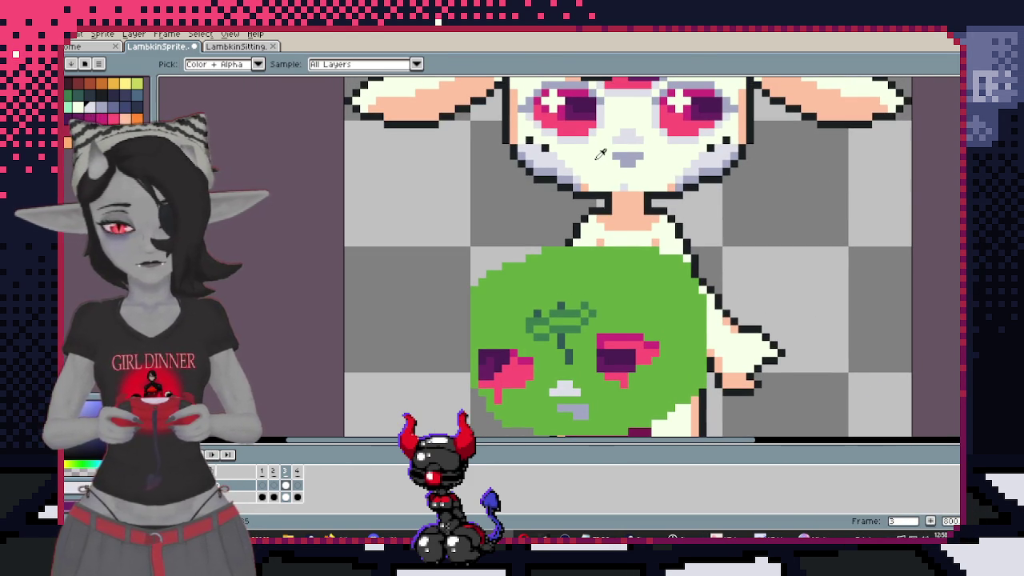
pyautogui.click(600, 154)
pyautogui.scroll(-2, 601, 153)
pyautogui.press('g')
pyautogui.click(623, 259)
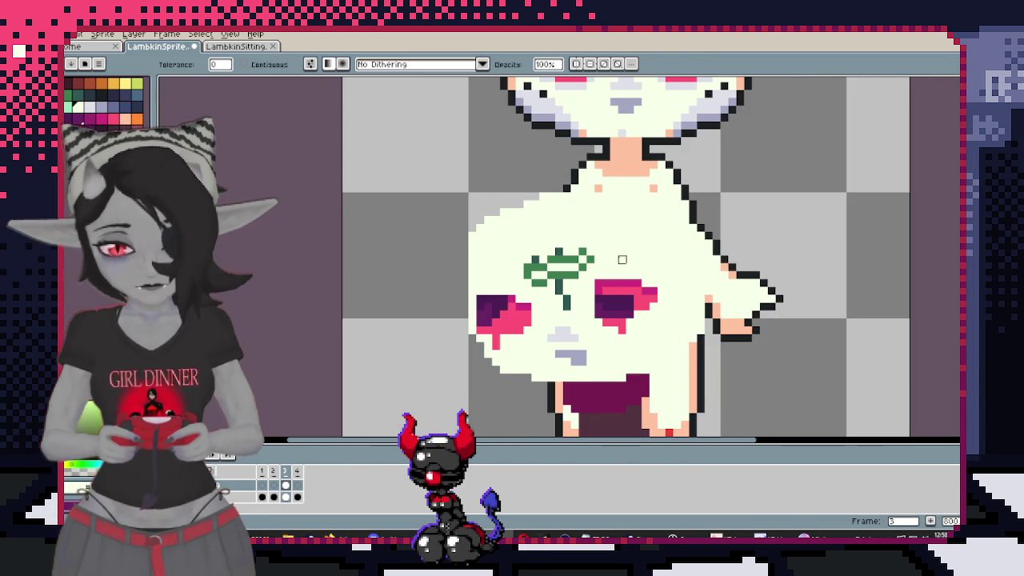
pyautogui.moveTo(613, 251); pyautogui.dragTo(591, 368)
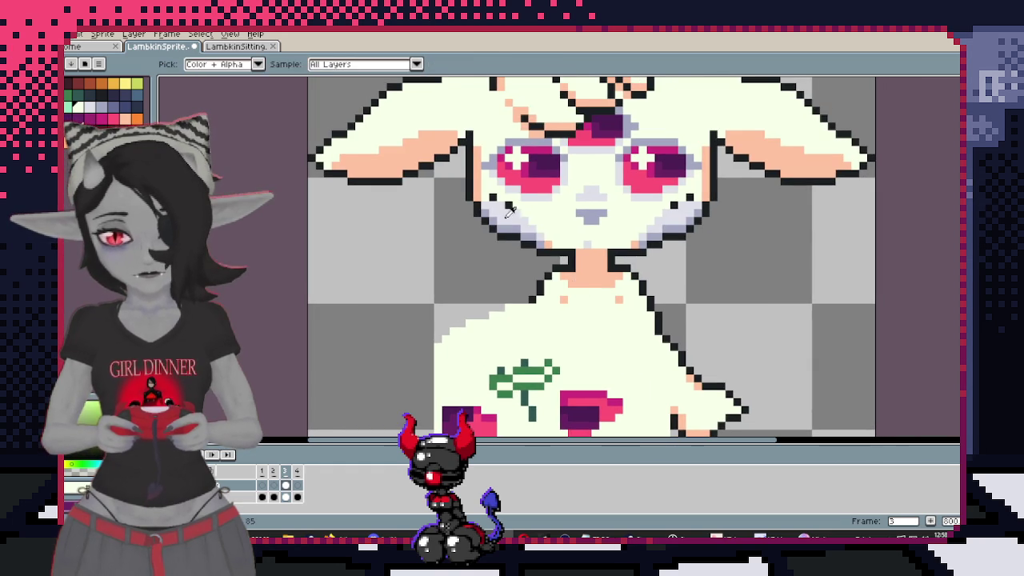
pyautogui.moveTo(545, 331); pyautogui.dragTo(545, 169)
pyautogui.hotkey('ctrl', 'z')
# Shade the cream blob's lower-right and lower-left edges with light grey pixels
pyautogui.press('w')
pyautogui.click(629, 272)
pyautogui.scroll(1, 629, 272)
pyautogui.press('b')
pyautogui.moveTo(648, 237)
pyautogui.mouseDown()
pyautogui.moveTo(669, 251)
pyautogui.moveTo(620, 282)
pyautogui.mouseUp()
pyautogui.moveTo(470, 293); pyautogui.dragTo(400, 264)
pyautogui.scroll(-1, 549, 350)
pyautogui.scroll(1, 559, 350)
pyautogui.scroll(-2, 580, 364)
pyautogui.click(584, 366)
pyautogui.scroll(2, 524, 257)
pyautogui.moveTo(525, 257); pyautogui.dragTo(597, 232)
pyautogui.press('i')
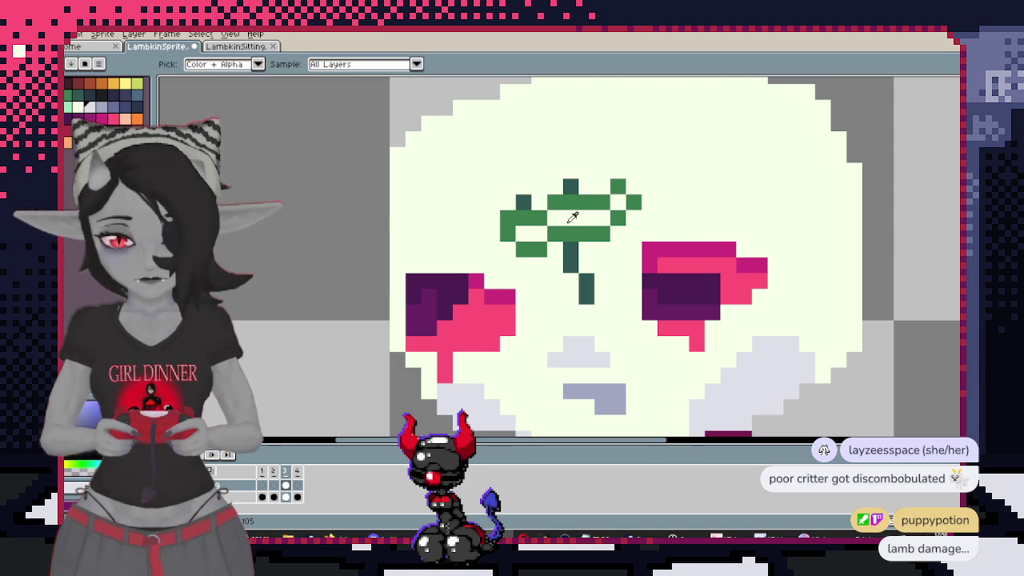
pyautogui.press('b')
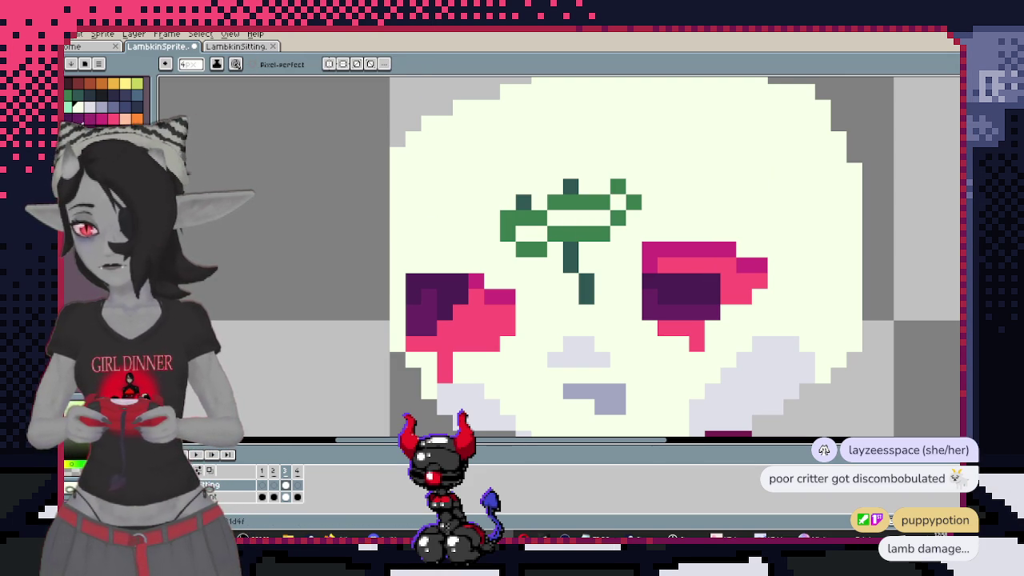
# Paint crimson pixels into the green mark, undoing the second one
pyautogui.click(522, 234)
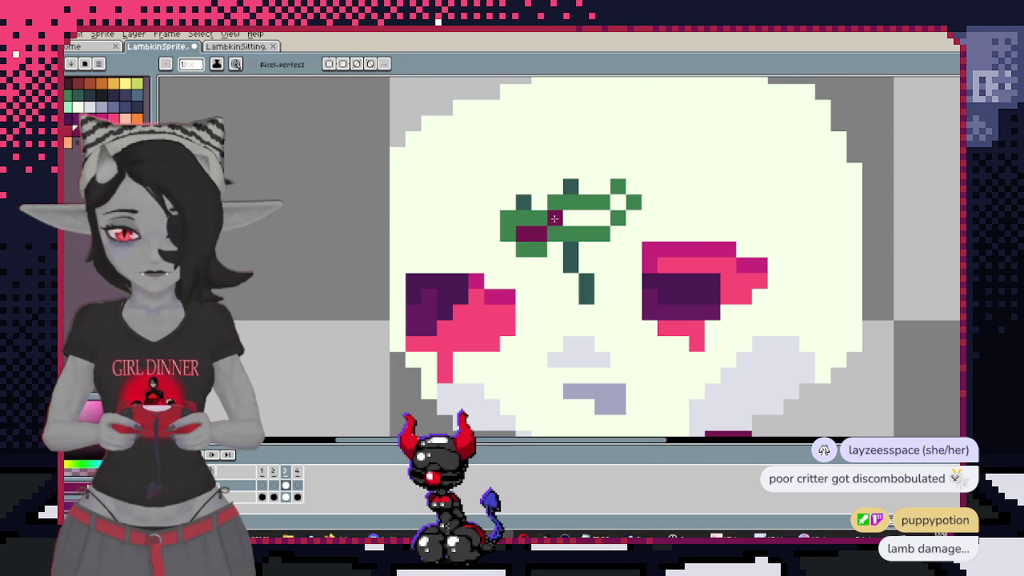
pyautogui.click(618, 202)
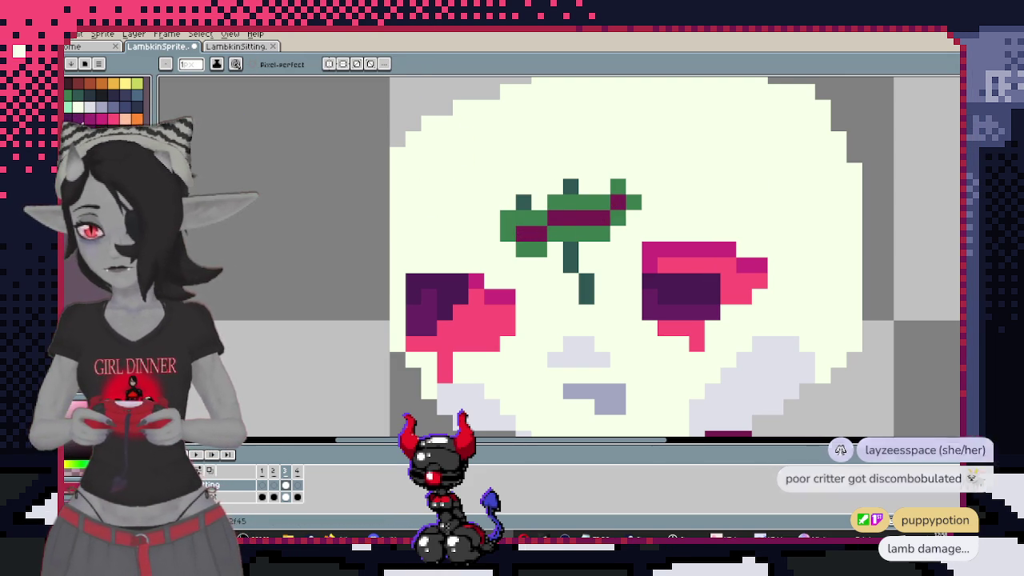
pyautogui.hotkey('ctrl', 'z')
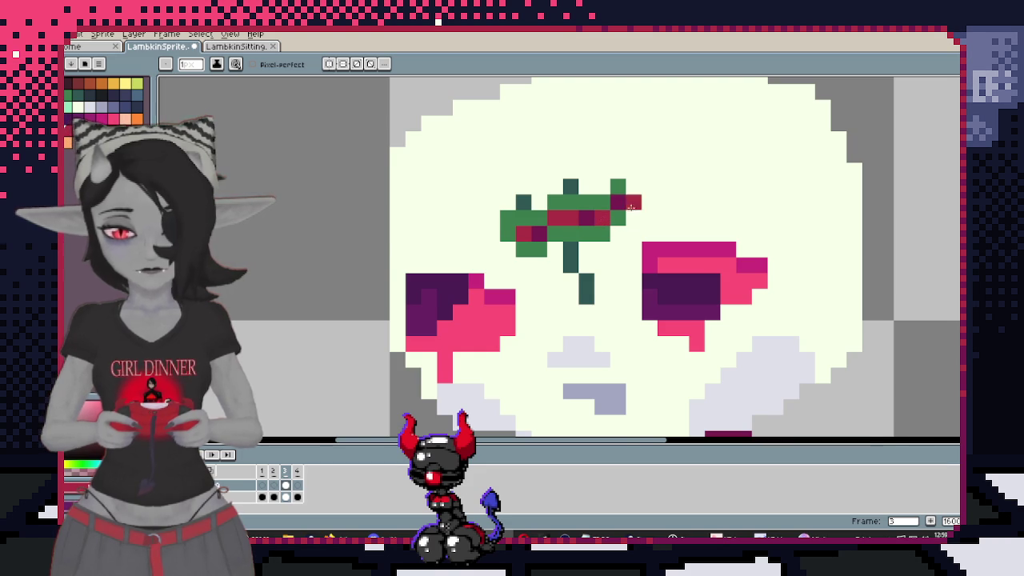
# Sample pink from the lamb's face and add a pink pixel beside the existing one
pyautogui.scroll(3, 631, 207)
pyautogui.scroll(-1, 632, 207)
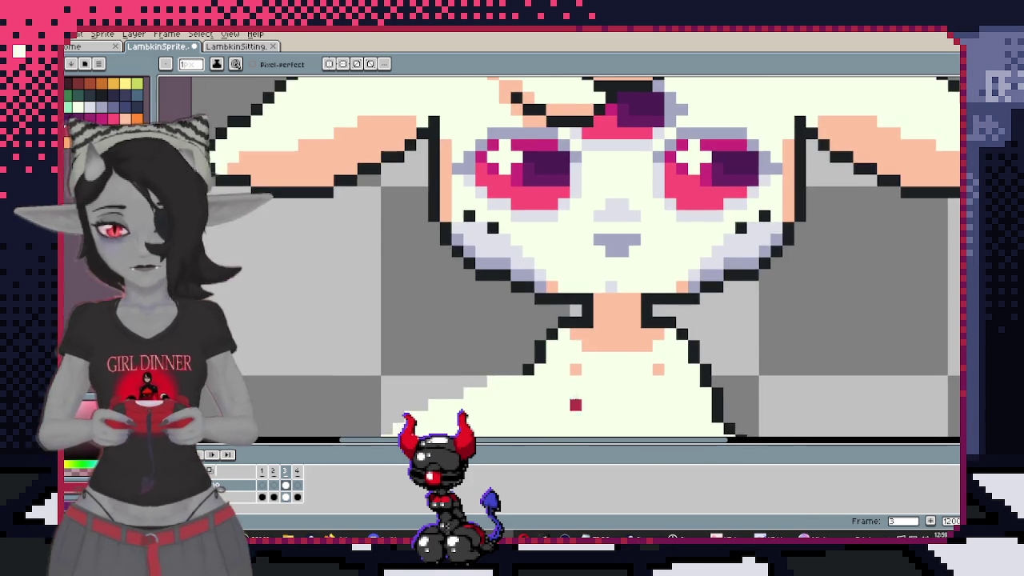
pyautogui.scroll(1, 600, 228)
pyautogui.scroll(-1, 576, 192)
pyautogui.press('i')
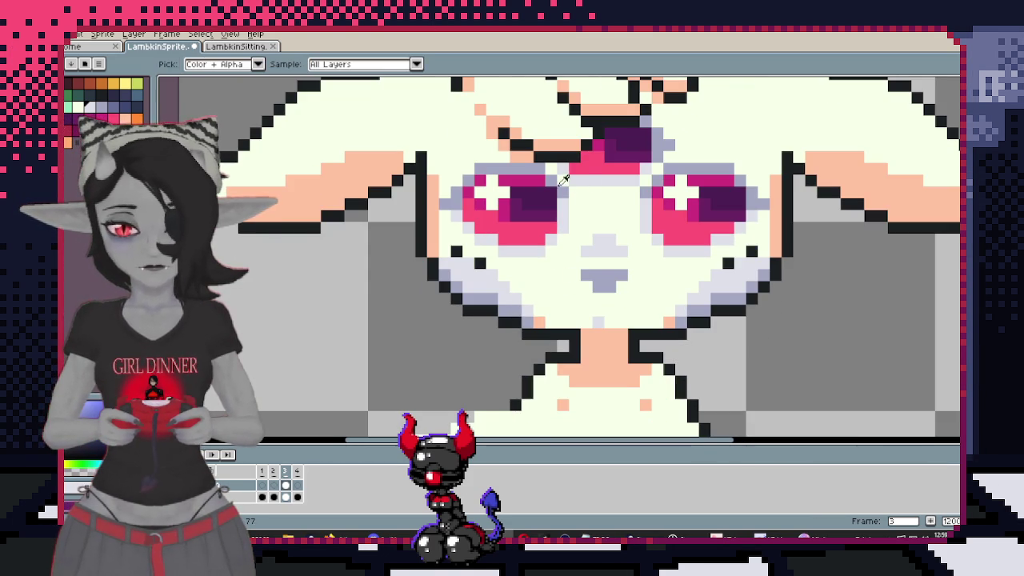
pyautogui.keyDown('alt'); pyautogui.click(563, 180); pyautogui.keyUp('alt')
pyautogui.scroll(-1, 496, 240)
pyautogui.scroll(1, 430, 301)
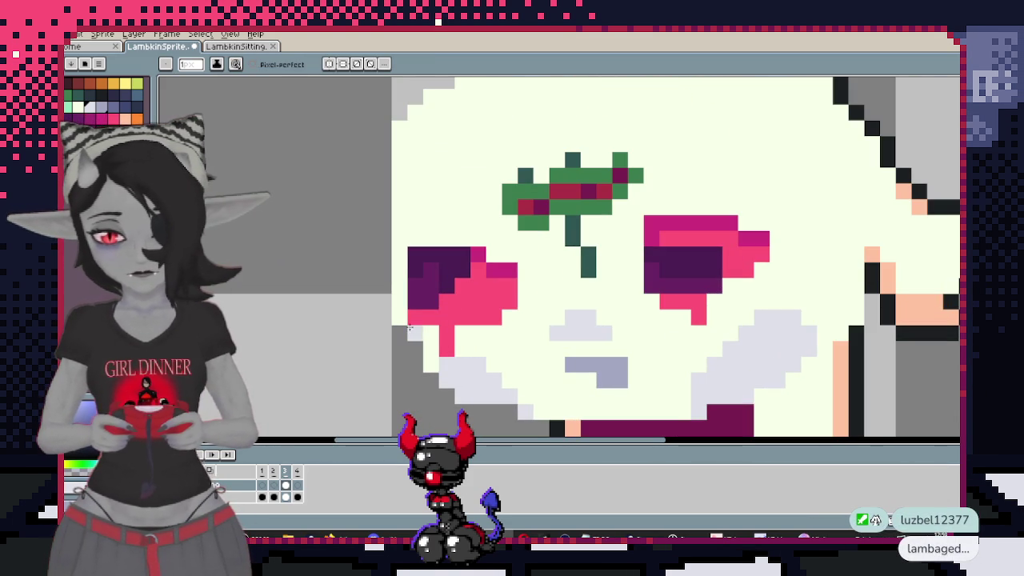
pyautogui.click(454, 333)
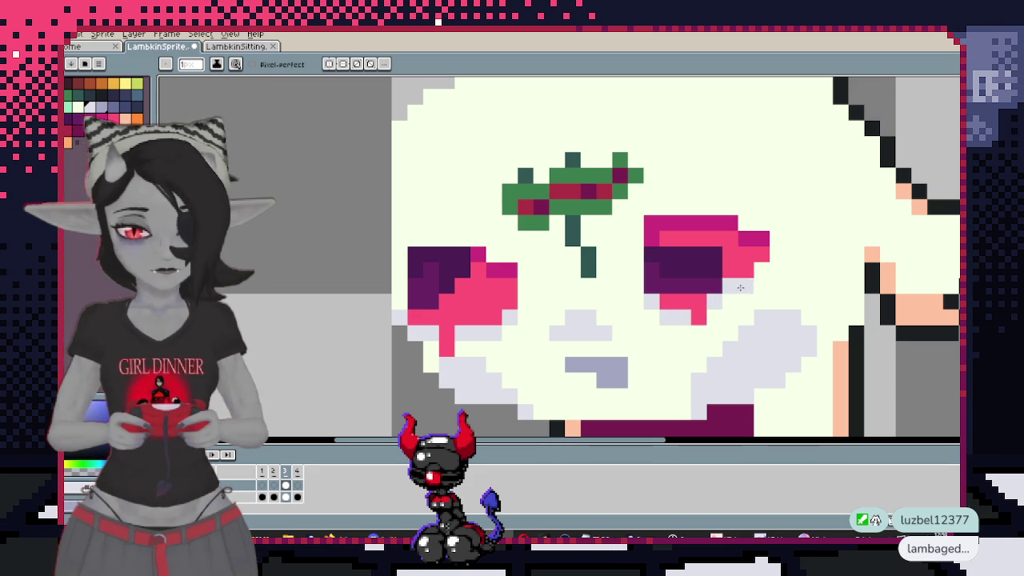
pyautogui.scroll(-2, 759, 266)
pyautogui.scroll(-2, 720, 280)
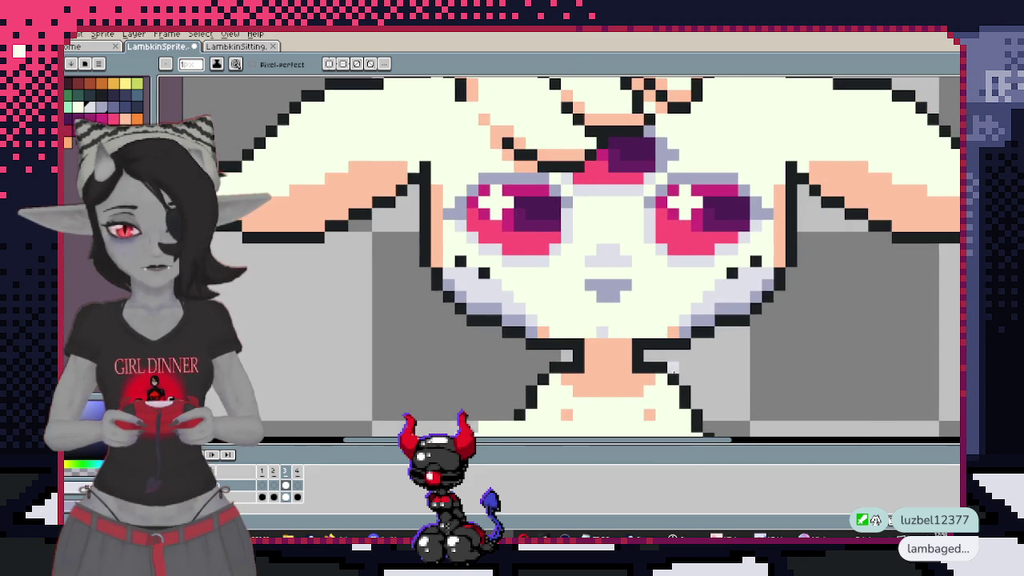
pyautogui.scroll(2, 698, 289)
pyautogui.scroll(1, 699, 289)
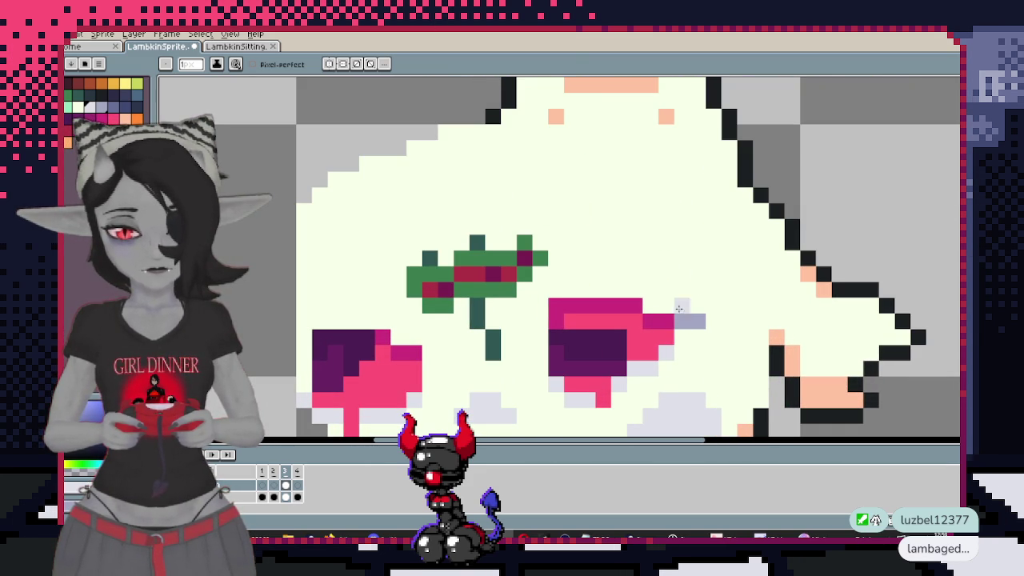
# Paint light-grey rows beside and below the right eye and erase the upper dark-green mark pixel
pyautogui.moveTo(650, 308); pyautogui.dragTo(551, 290)
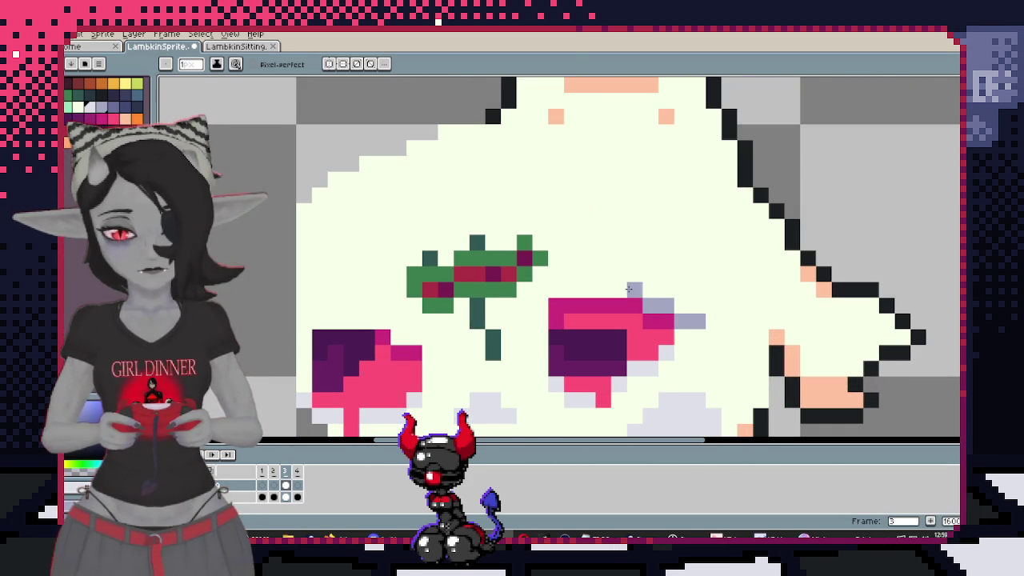
pyautogui.moveTo(409, 270); pyautogui.dragTo(628, 245)
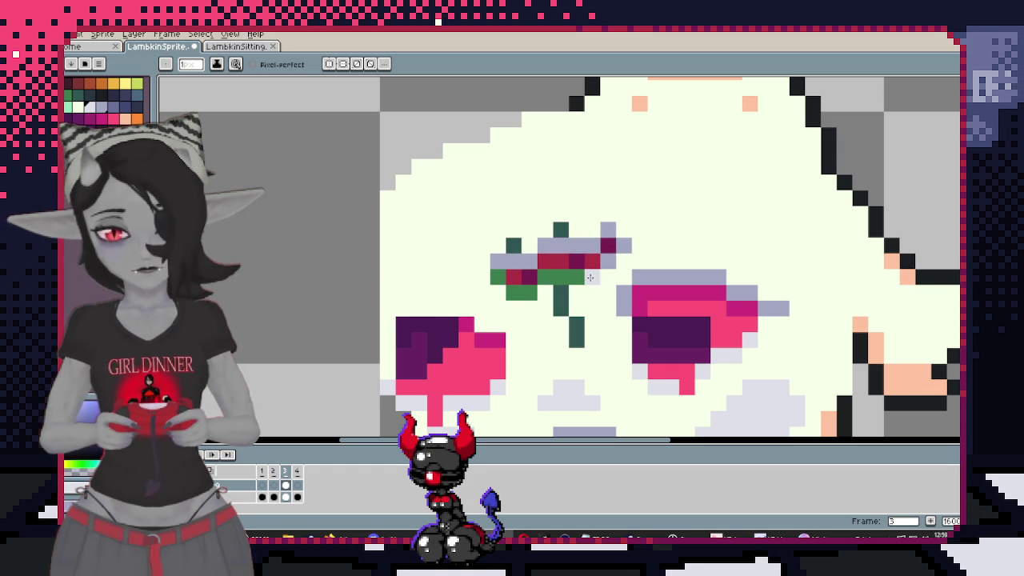
pyautogui.moveTo(544, 293); pyautogui.dragTo(525, 296)
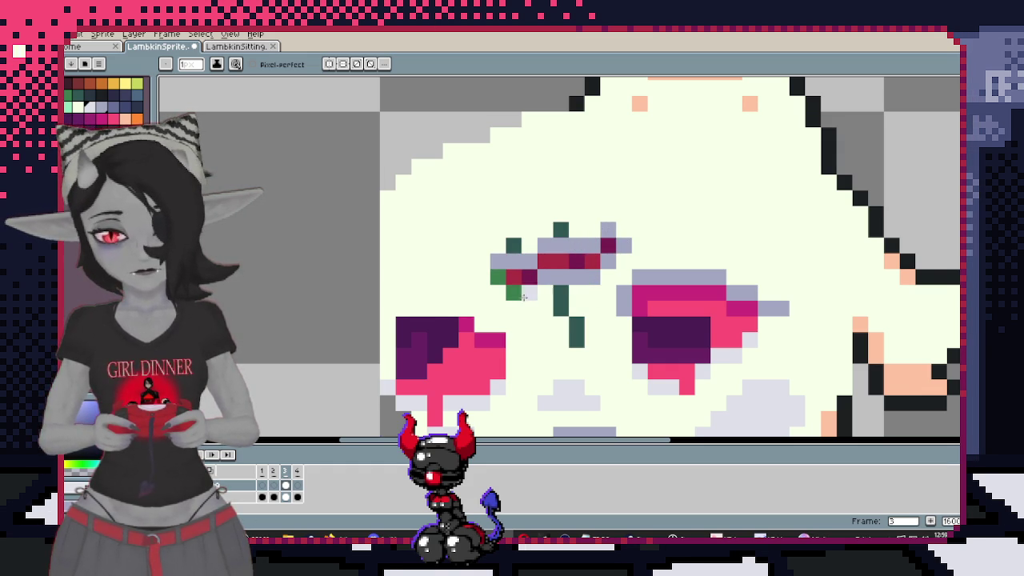
pyautogui.click(573, 321)
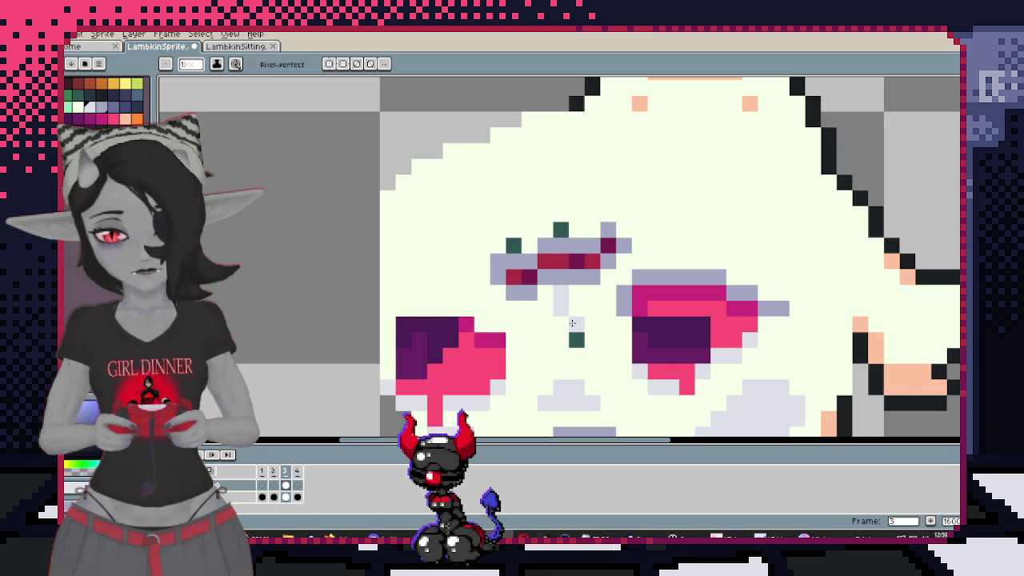
# Add a lavender shading pixel beside the held head's left eye
pyautogui.scroll(1, 476, 324)
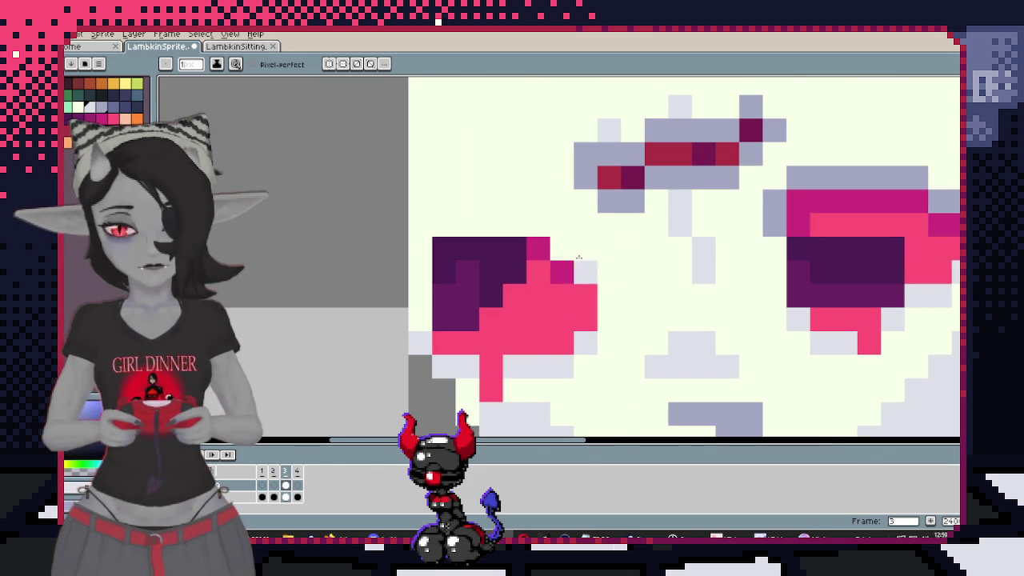
pyautogui.click(562, 249)
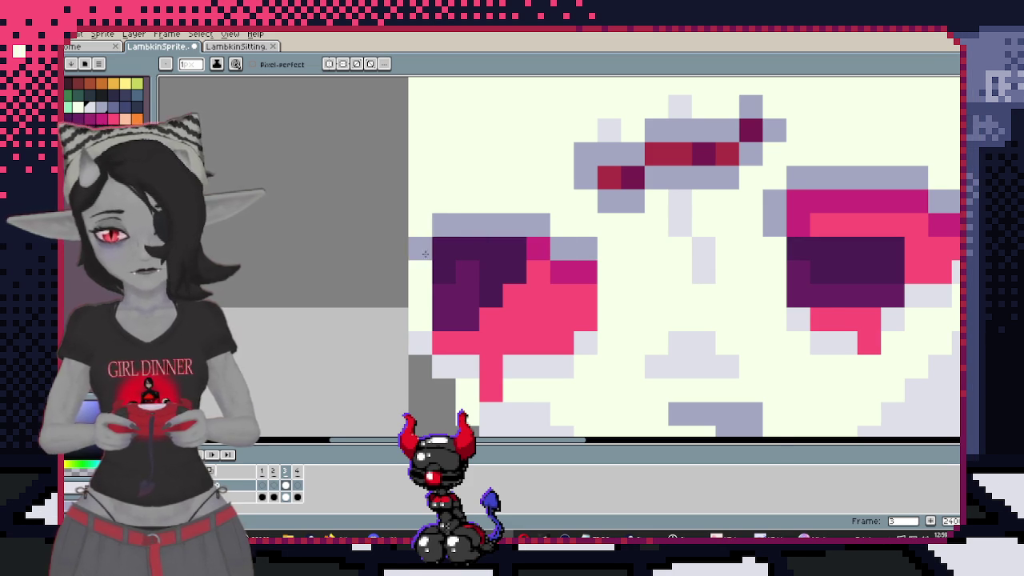
pyautogui.scroll(-1, 444, 230)
pyautogui.scroll(-1, 478, 306)
pyautogui.scroll(-1, 530, 202)
pyautogui.scroll(-1, 531, 202)
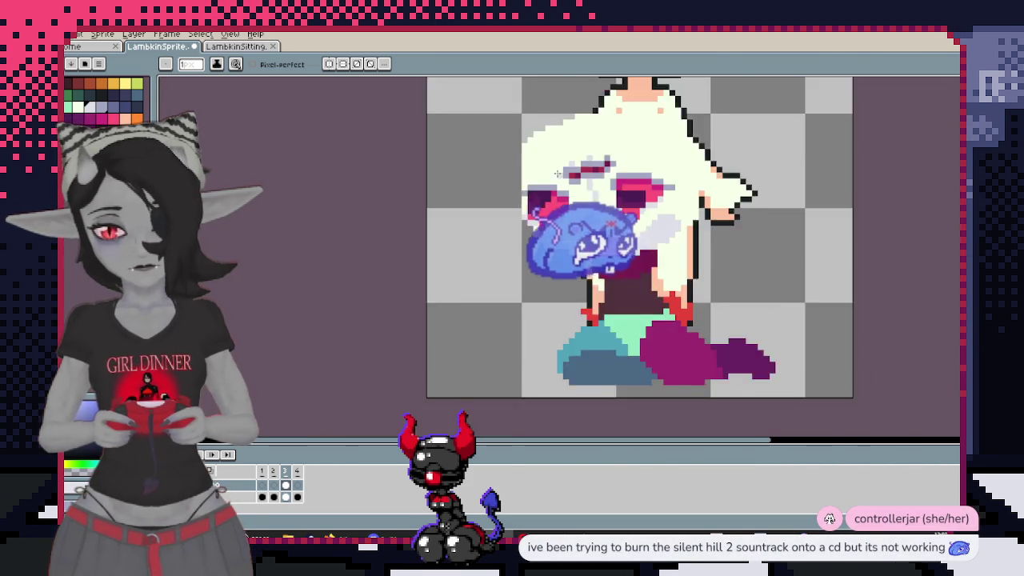
pyautogui.scroll(4, 554, 176)
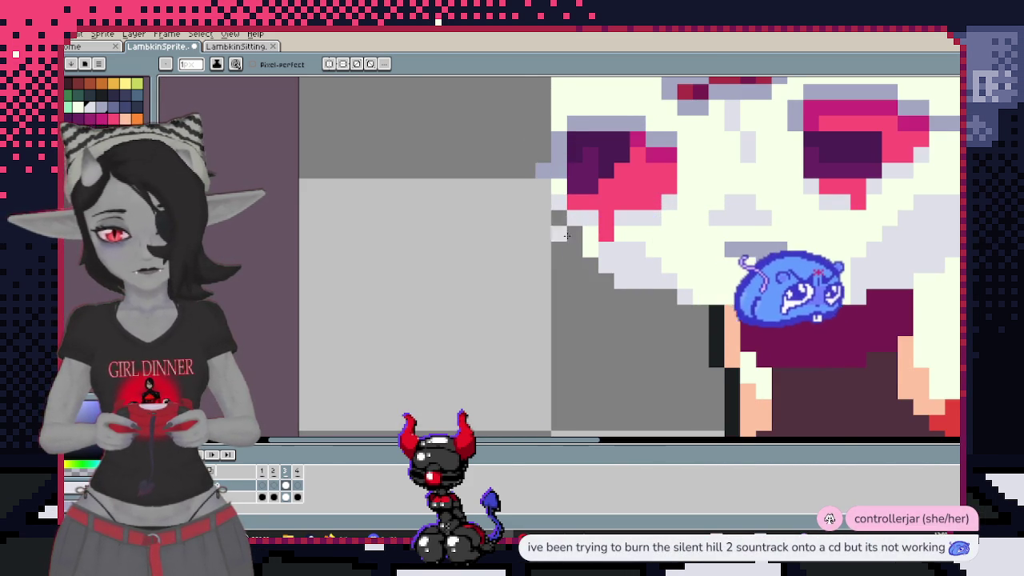
pyautogui.scroll(-1, 554, 176)
pyautogui.scroll(1, 492, 415)
pyautogui.scroll(-1, 492, 415)
pyautogui.scroll(-1, 480, 336)
pyautogui.scroll(3, 472, 273)
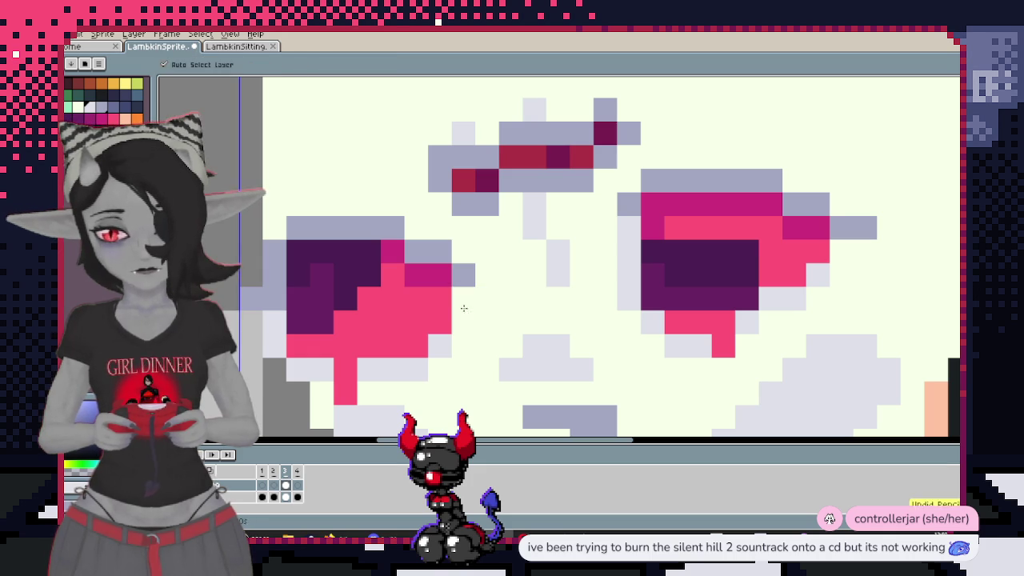
pyautogui.scroll(-3, 608, 281)
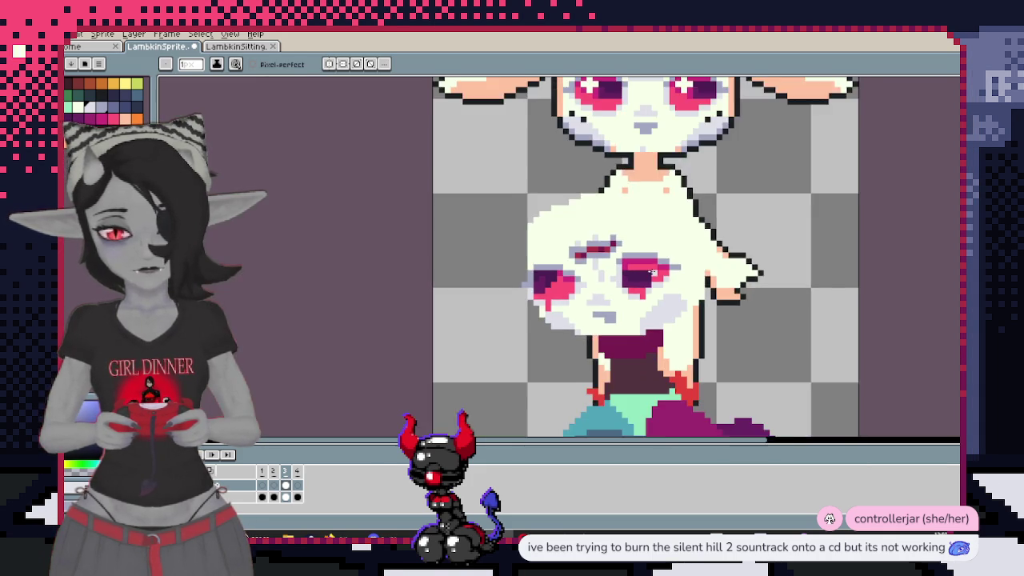
pyautogui.scroll(1, 645, 311)
pyautogui.scroll(1, 645, 311)
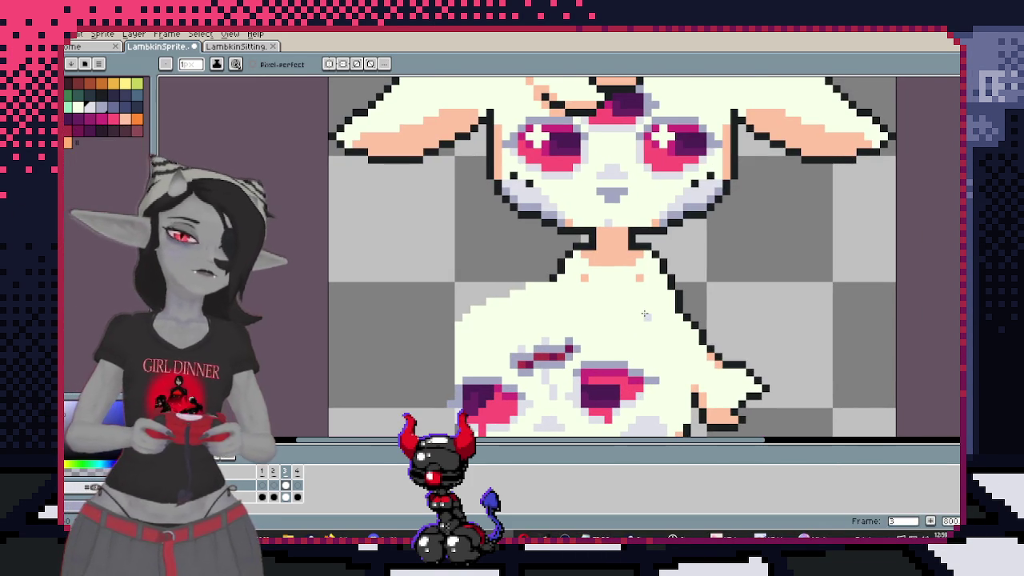
pyautogui.scroll(-1, 645, 314)
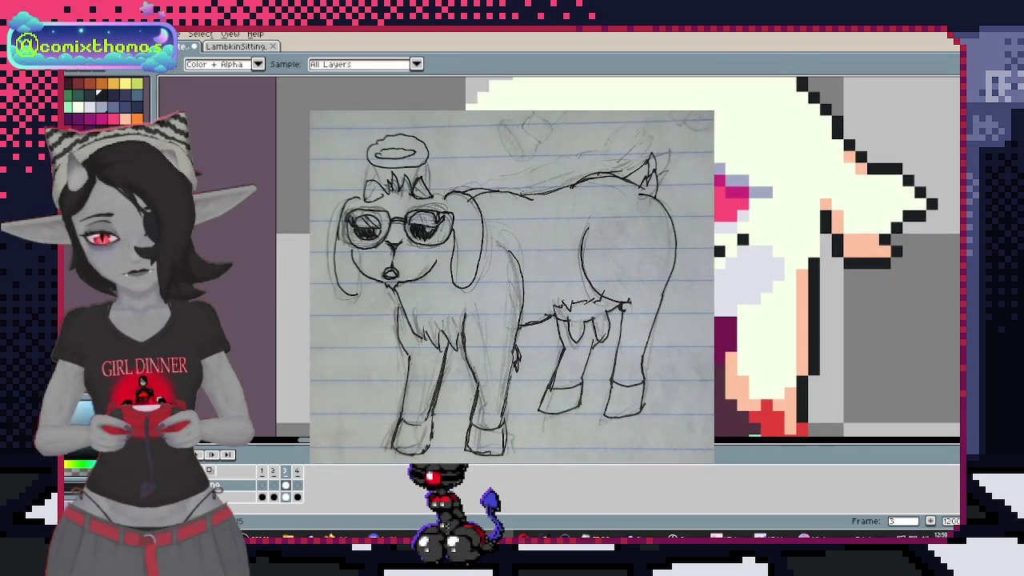
# Sample lavender and shade the head's forehead and left side, undoing one bad stroke
pyautogui.scroll(-2, 561, 256)
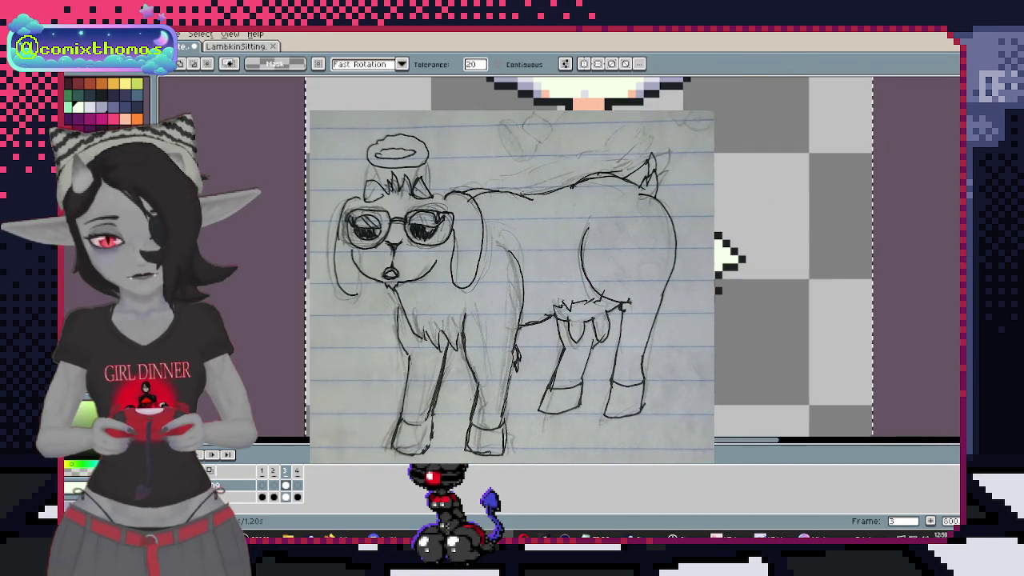
pyautogui.scroll(1, 564, 369)
pyautogui.scroll(-1, 565, 369)
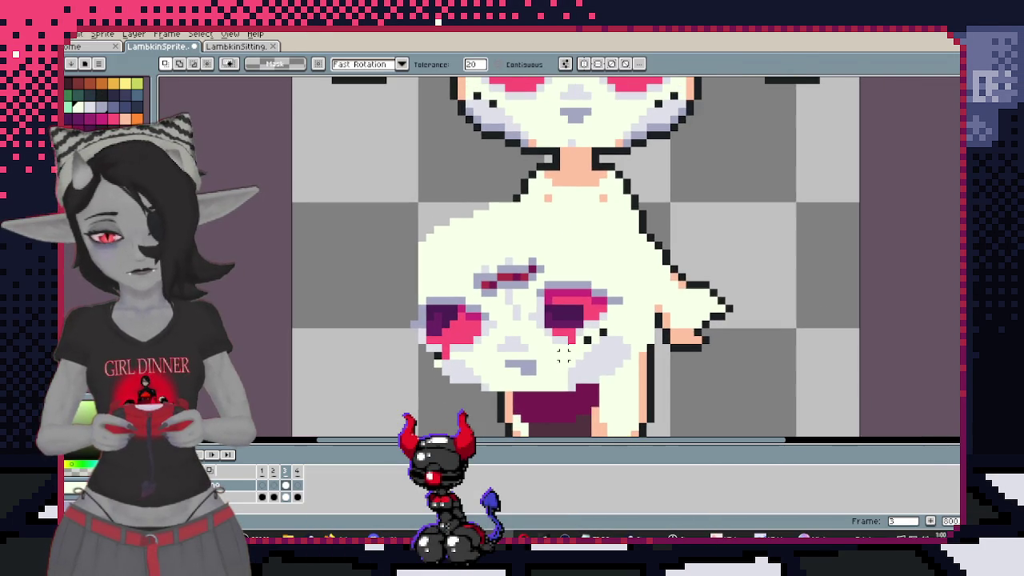
pyautogui.scroll(1, 540, 340)
pyautogui.press('i')
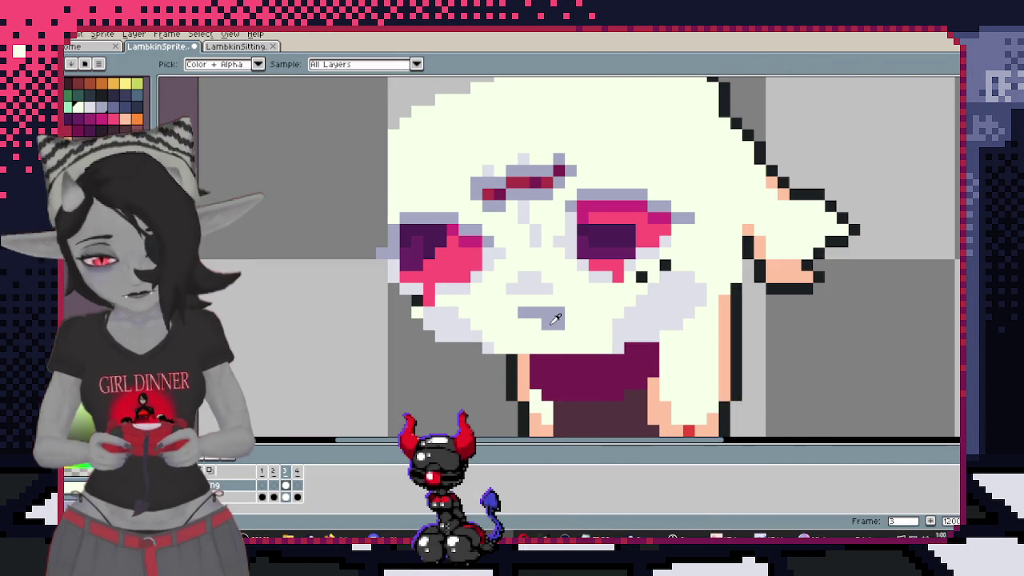
pyautogui.scroll(-3, 564, 327)
pyautogui.scroll(1, 565, 336)
pyautogui.scroll(1, 566, 344)
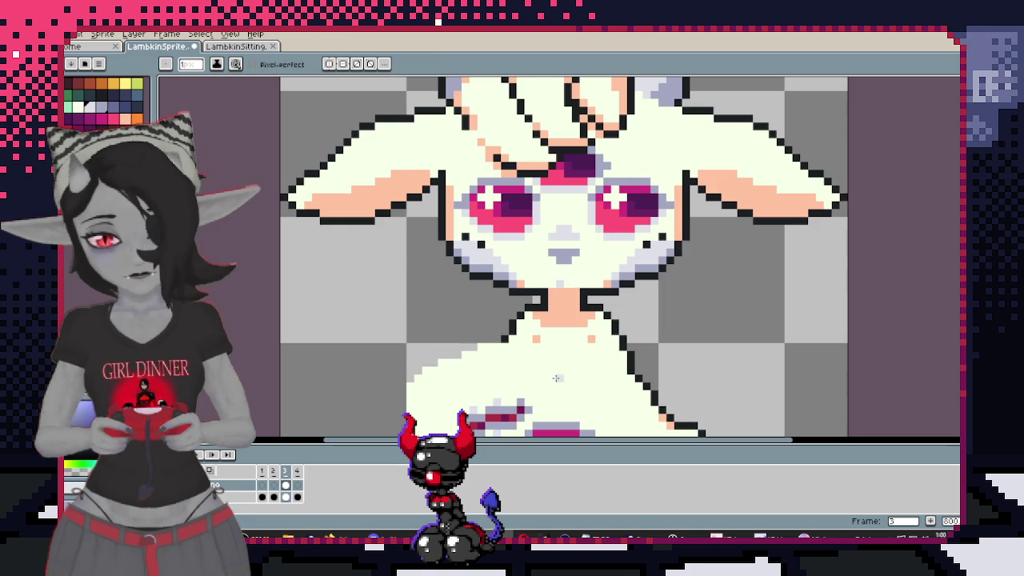
pyautogui.scroll(1, 566, 343)
pyautogui.scroll(1, 519, 341)
pyautogui.hotkey('ctrl', 'z')
pyautogui.scroll(-3, 553, 340)
pyautogui.scroll(1, 600, 296)
pyautogui.scroll(1, 651, 251)
pyautogui.scroll(-2, 651, 251)
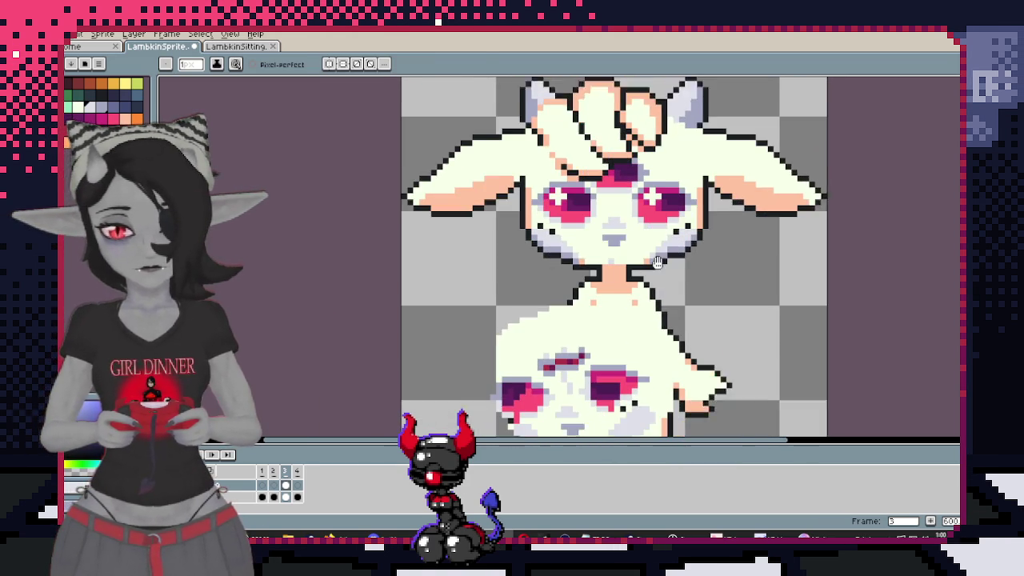
pyautogui.scroll(2, 665, 213)
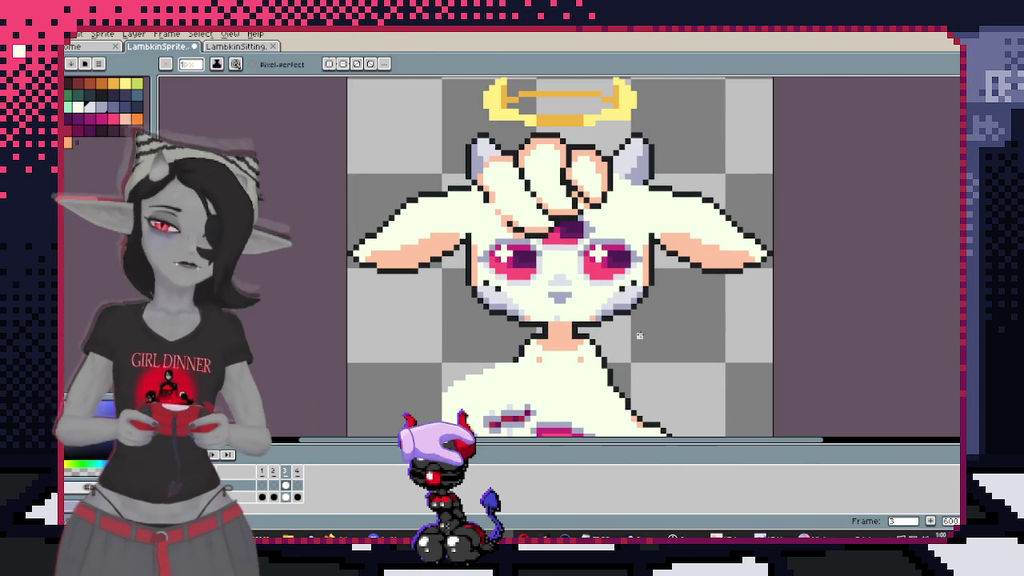
pyautogui.scroll(1, 606, 318)
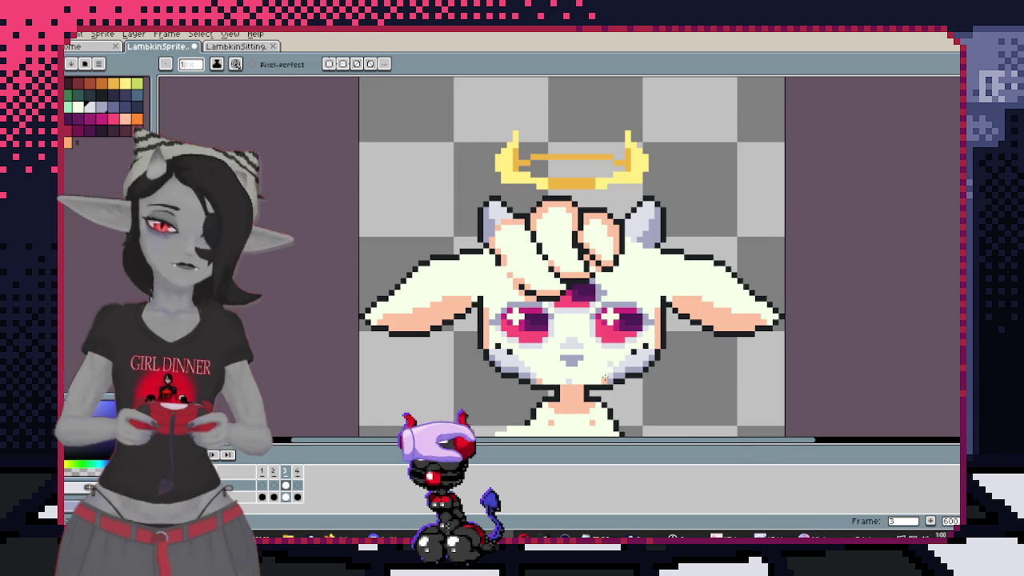
pyautogui.scroll(-2, 606, 318)
pyautogui.scroll(2, 606, 318)
pyautogui.scroll(2, 606, 317)
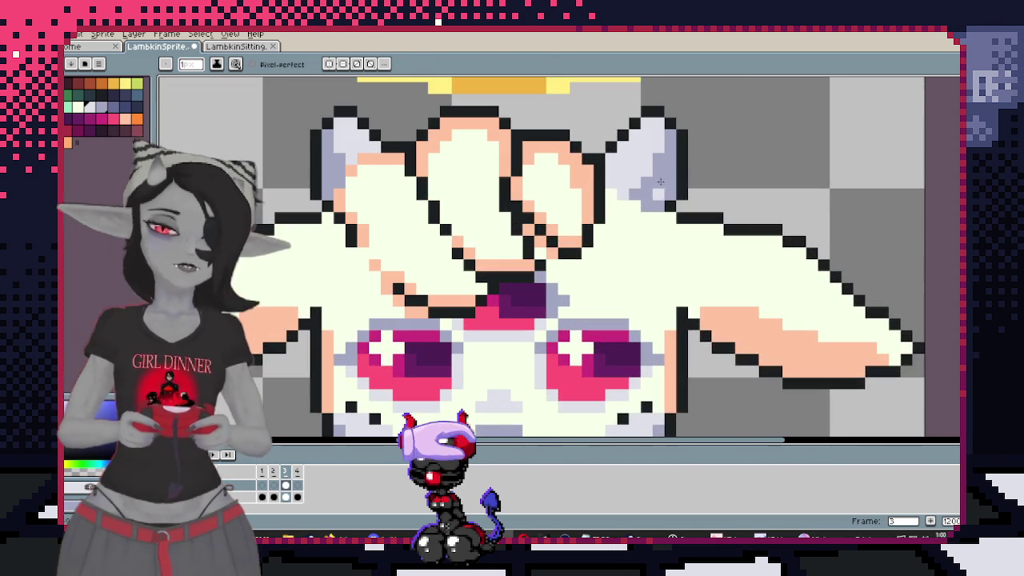
pyautogui.scroll(-4, 640, 96)
pyautogui.scroll(-3, 562, 349)
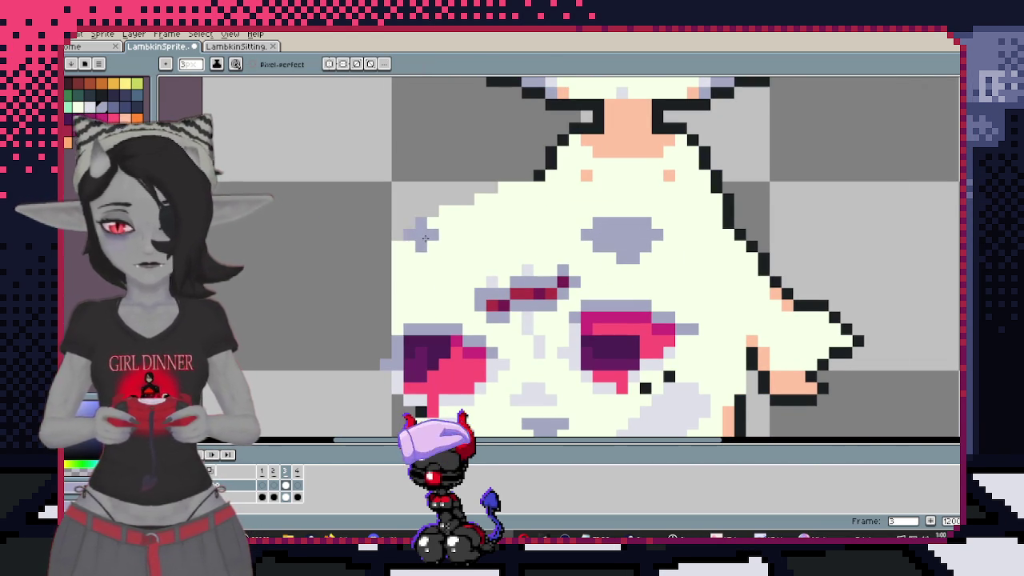
pyautogui.scroll(-3, 404, 253)
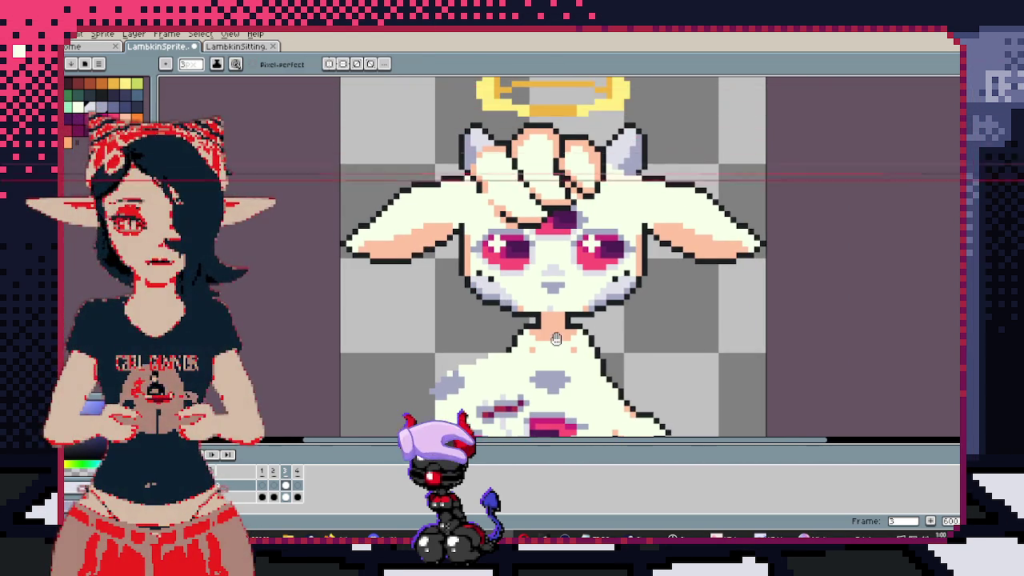
pyautogui.scroll(3, 614, 209)
# Select the lavender shading by colour and pencil paler pixels over the top-left patch
pyautogui.press('w')
pyautogui.click(614, 233)
pyautogui.press('b')
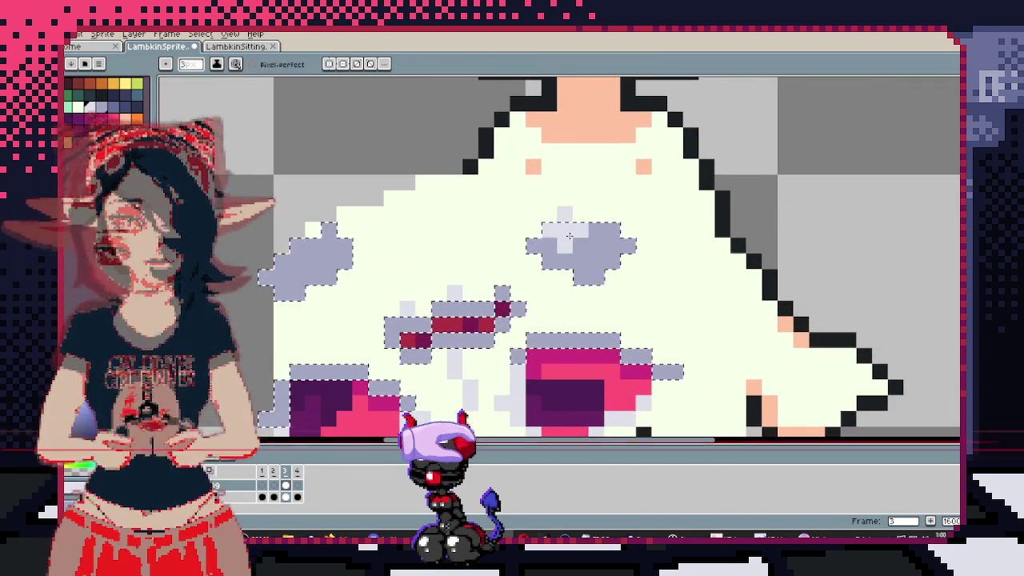
pyautogui.moveTo(312, 230); pyautogui.dragTo(270, 262)
# Sample crimson from the existing marks and draw crimson marks on the lavender patches, removing a stray cross
pyautogui.moveTo(448, 277); pyautogui.dragTo(512, 221)
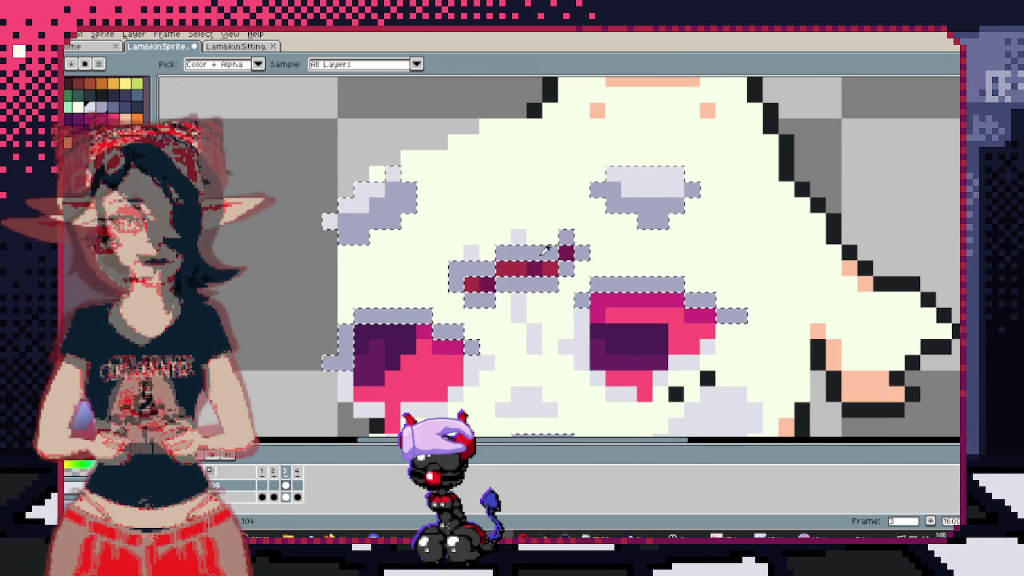
pyautogui.press('b')
pyautogui.scroll(-3, 485, 128)
pyautogui.scroll(3, 446, 167)
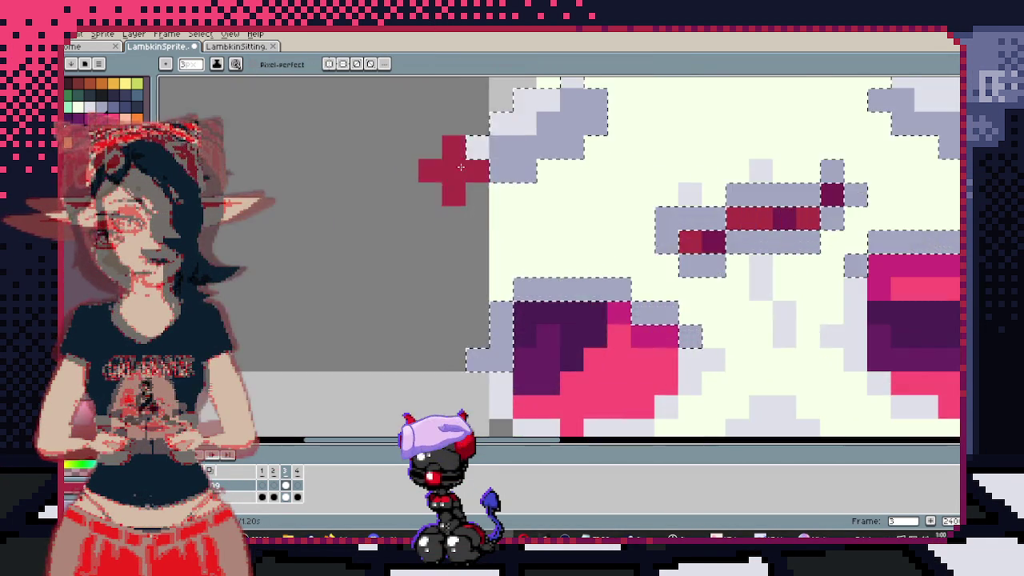
pyautogui.scroll(1, 452, 235)
pyautogui.hotkey('ctrl', 'z')
pyautogui.hotkey('ctrl', 'z')
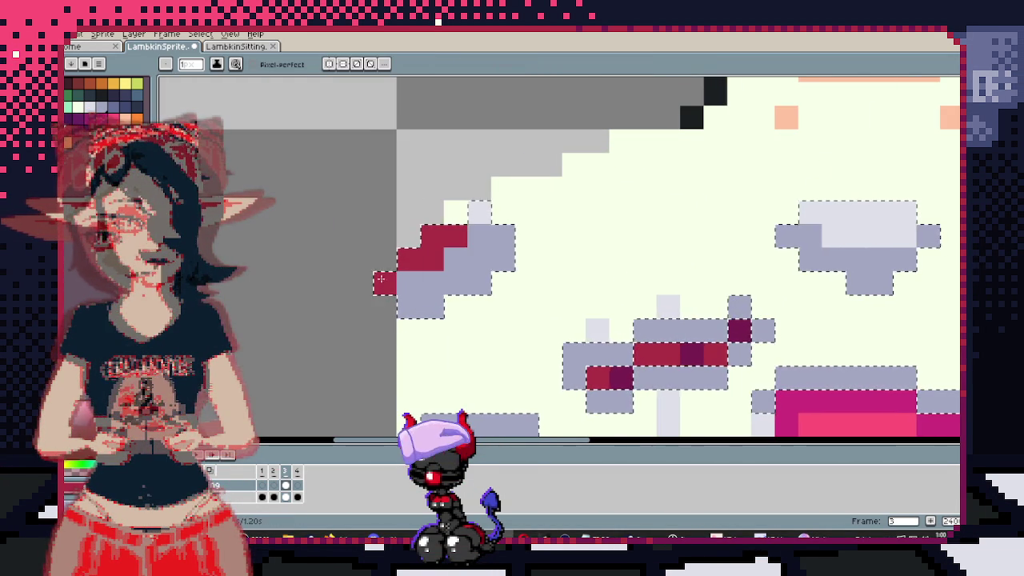
pyautogui.scroll(-2, 478, 232)
pyautogui.scroll(1, 478, 232)
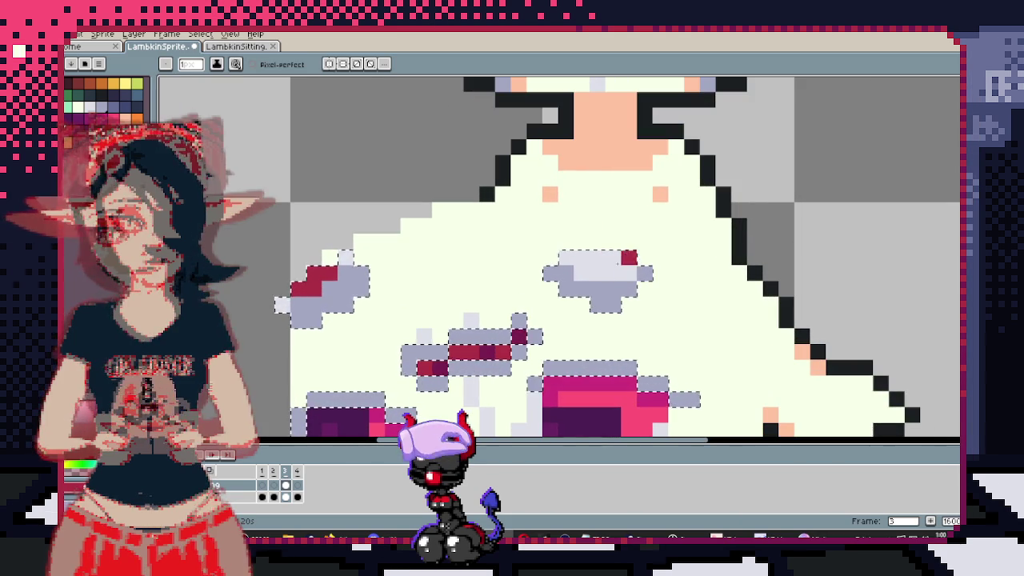
pyautogui.scroll(-2, 605, 271)
pyautogui.scroll(-1, 640, 304)
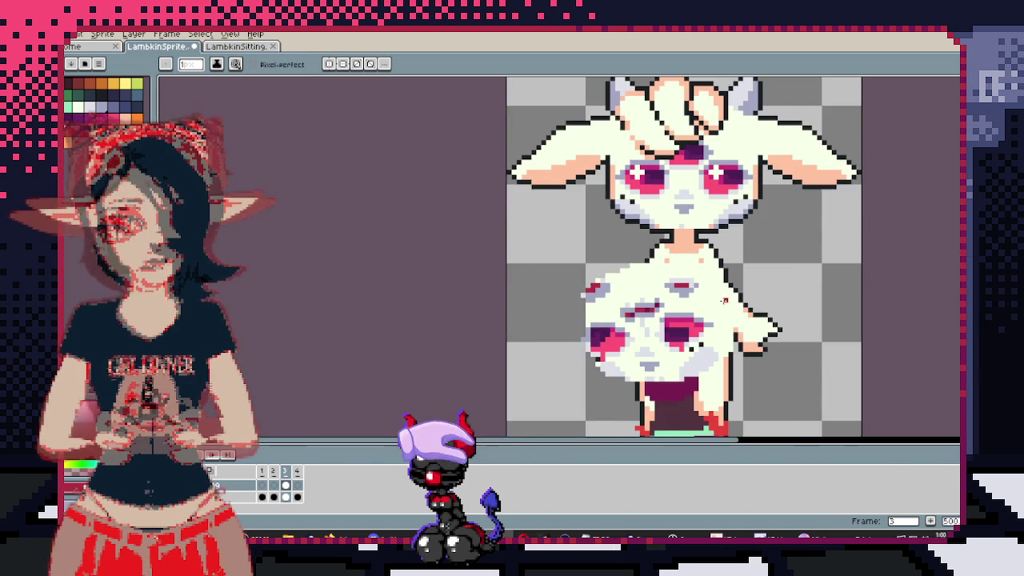
pyautogui.scroll(1, 658, 285)
pyautogui.scroll(1, 636, 242)
pyautogui.scroll(1, 613, 199)
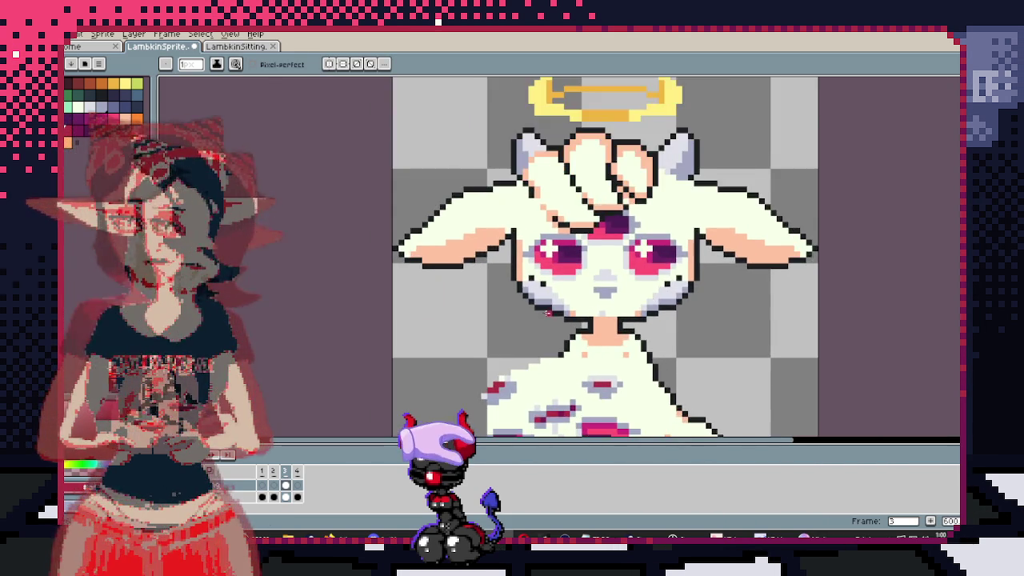
pyautogui.scroll(1, 592, 157)
pyautogui.scroll(3, 590, 157)
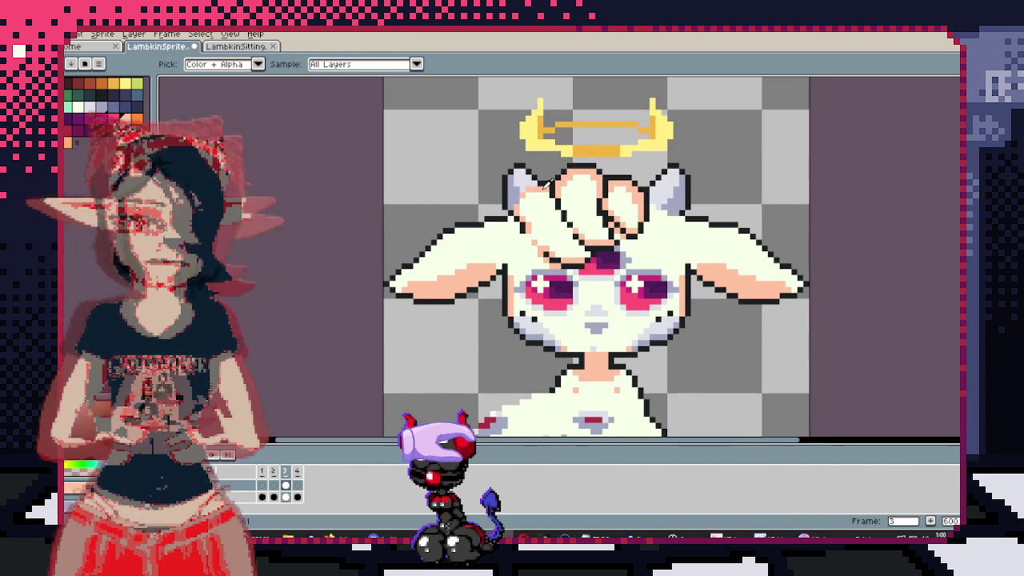
pyautogui.scroll(-3, 590, 242)
pyautogui.scroll(-1, 591, 242)
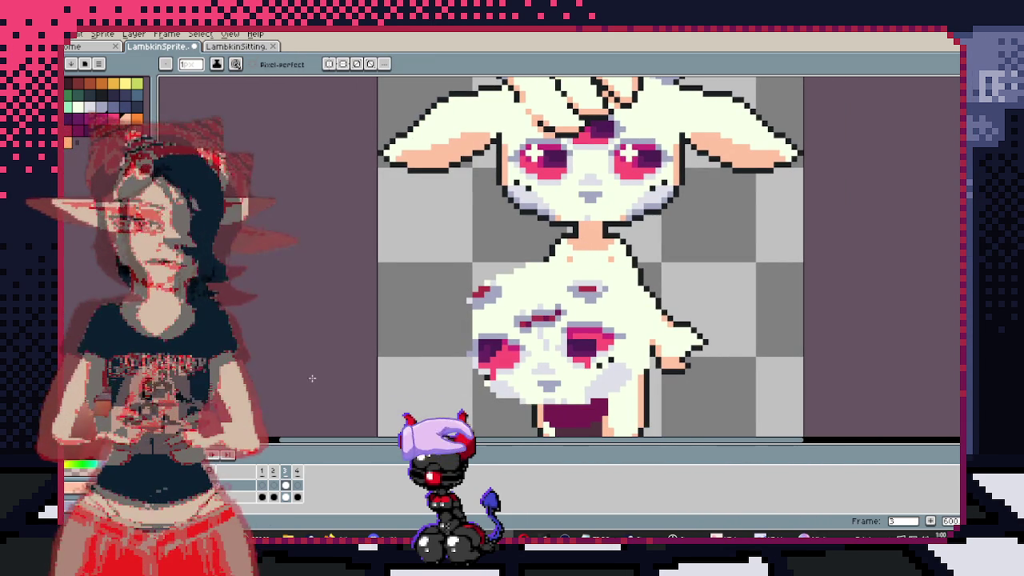
pyautogui.scroll(-1, 613, 253)
pyautogui.press('w')
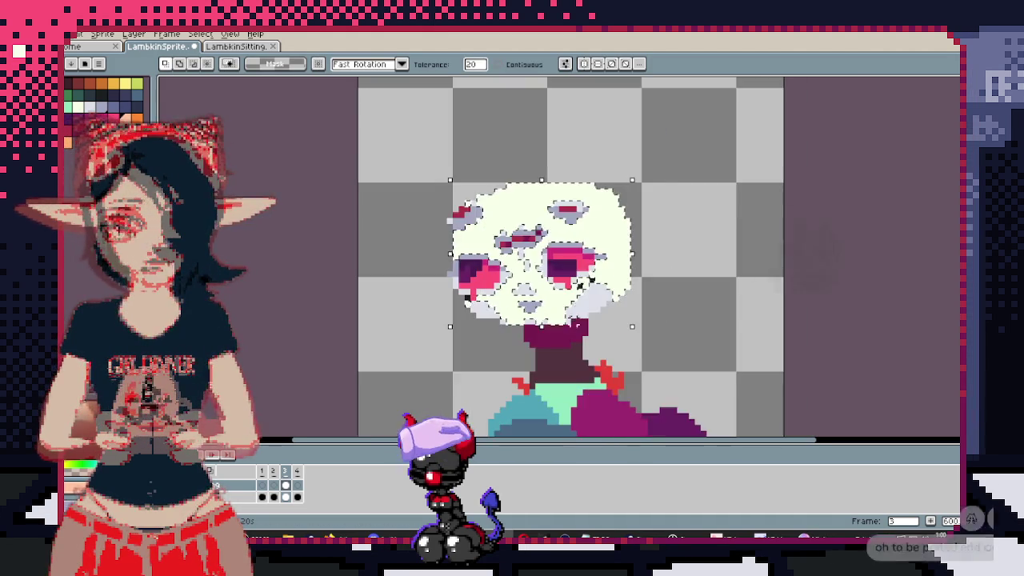
# Paint a peach strip along the head's right side and peach pixels across the face
pyautogui.scroll(1, 631, 298)
pyautogui.scroll(1, 630, 299)
pyautogui.press('b')
pyautogui.scroll(1, 630, 299)
pyautogui.moveTo(652, 232); pyautogui.dragTo(628, 360)
pyautogui.moveTo(534, 379); pyautogui.dragTo(667, 280)
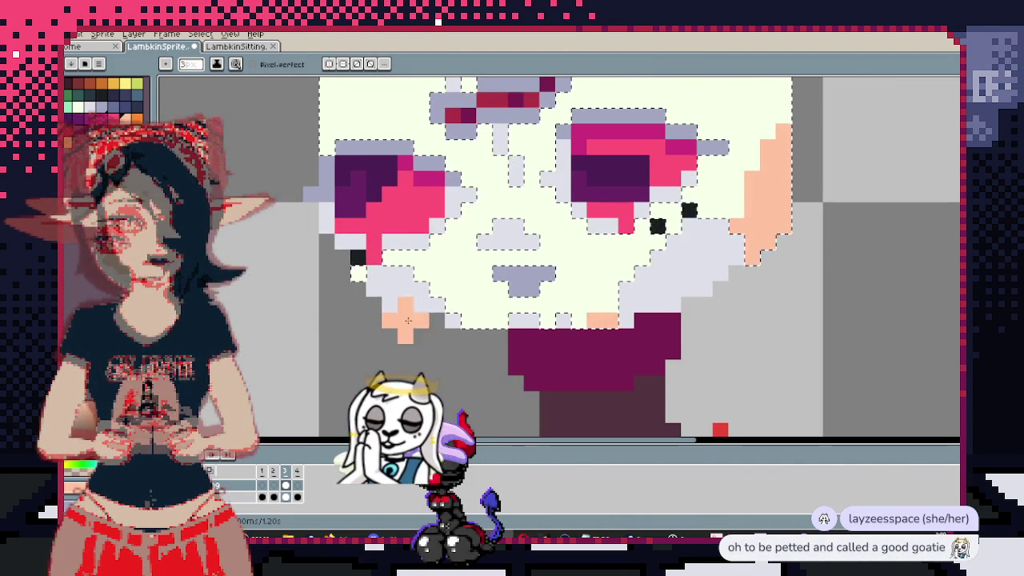
pyautogui.moveTo(280, 160); pyautogui.dragTo(336, 328)
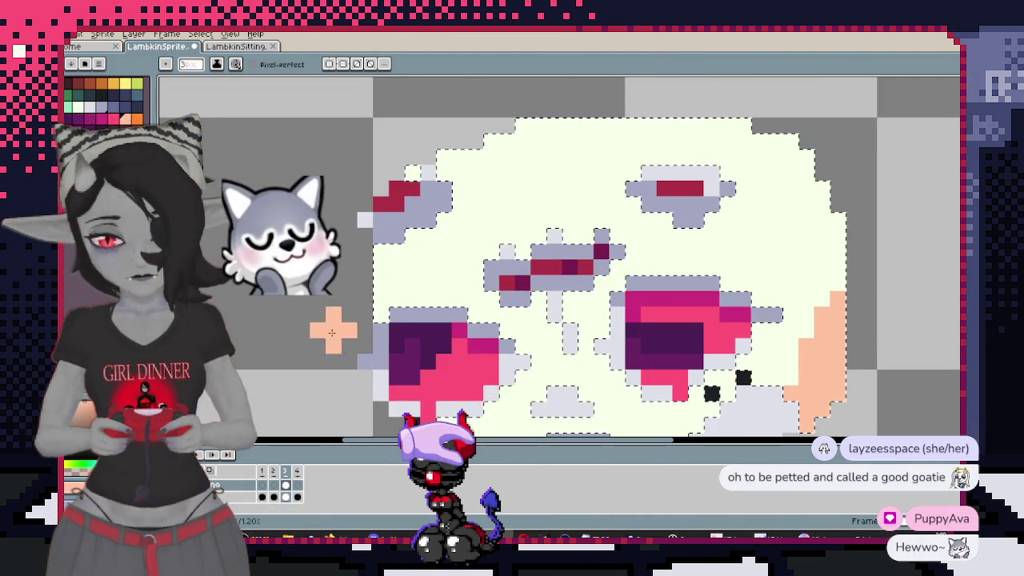
pyautogui.hscroll(2, 461, 216)
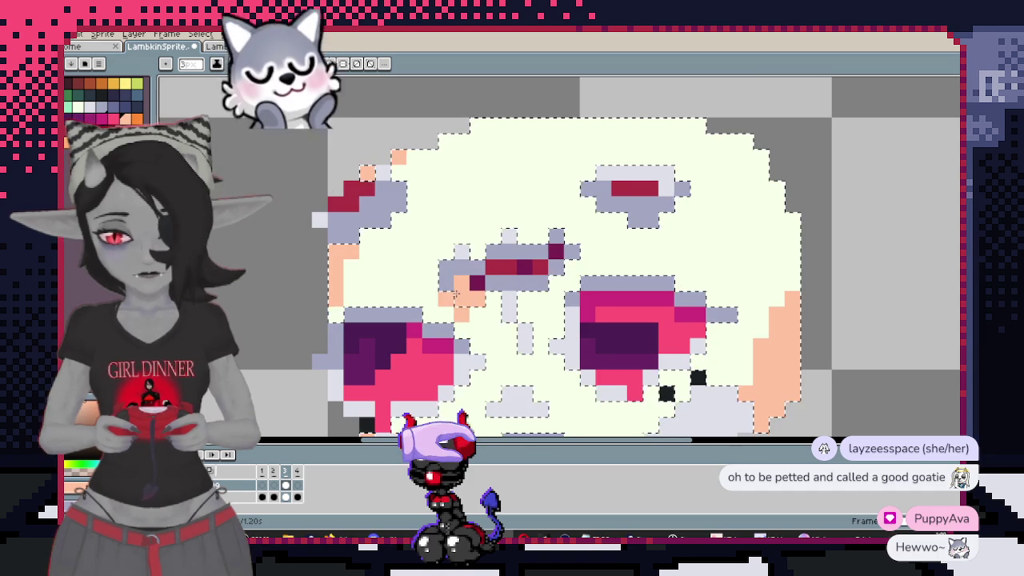
pyautogui.moveTo(458, 295); pyautogui.dragTo(527, 284)
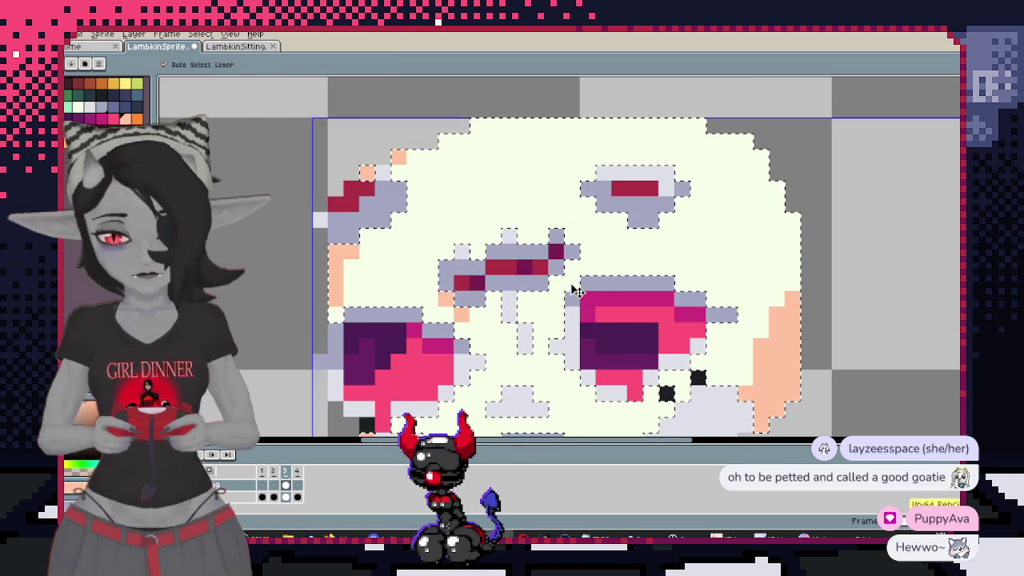
pyautogui.press('Return')
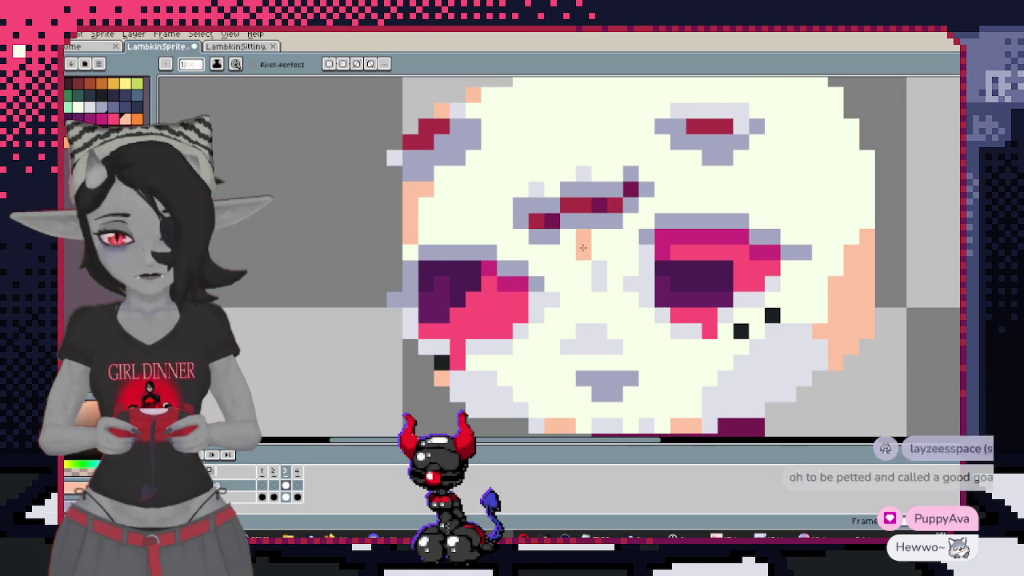
# Dot peach and orange freckles on the face and forehead, then select the cream face area
pyautogui.click(583, 174)
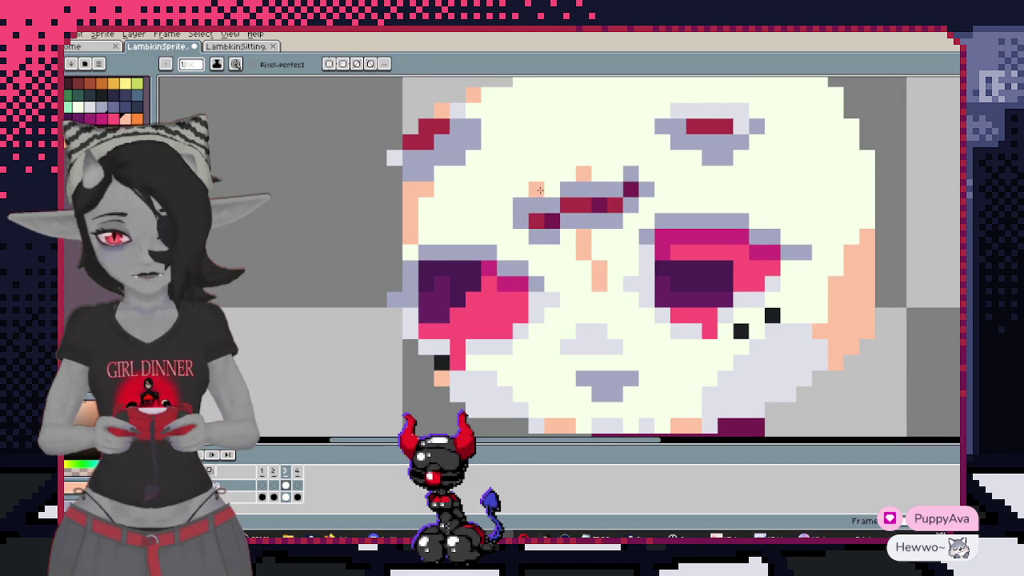
pyautogui.keyDown('alt'); pyautogui.click(655, 276); pyautogui.keyUp('alt')
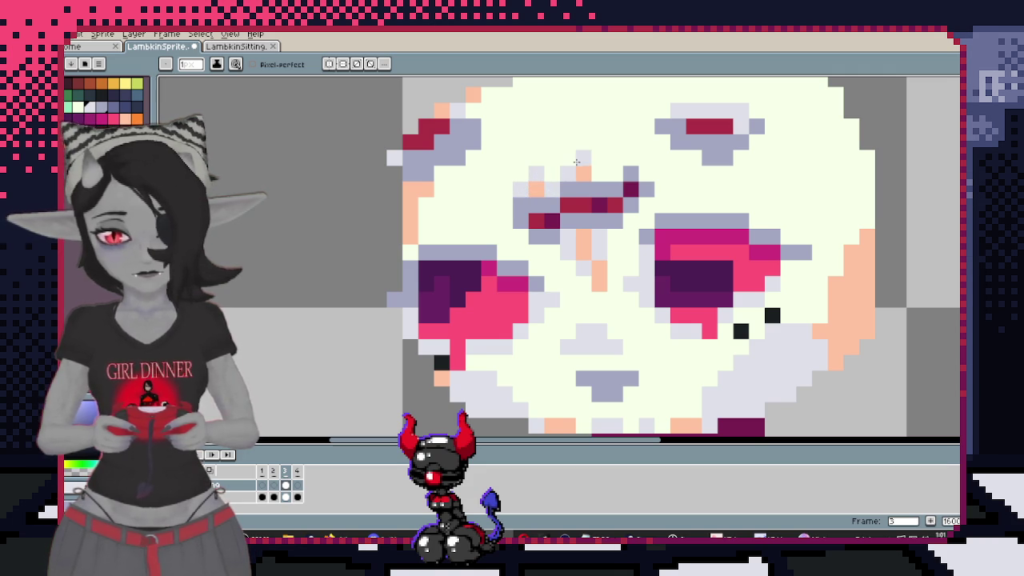
pyautogui.scroll(-1, 596, 171)
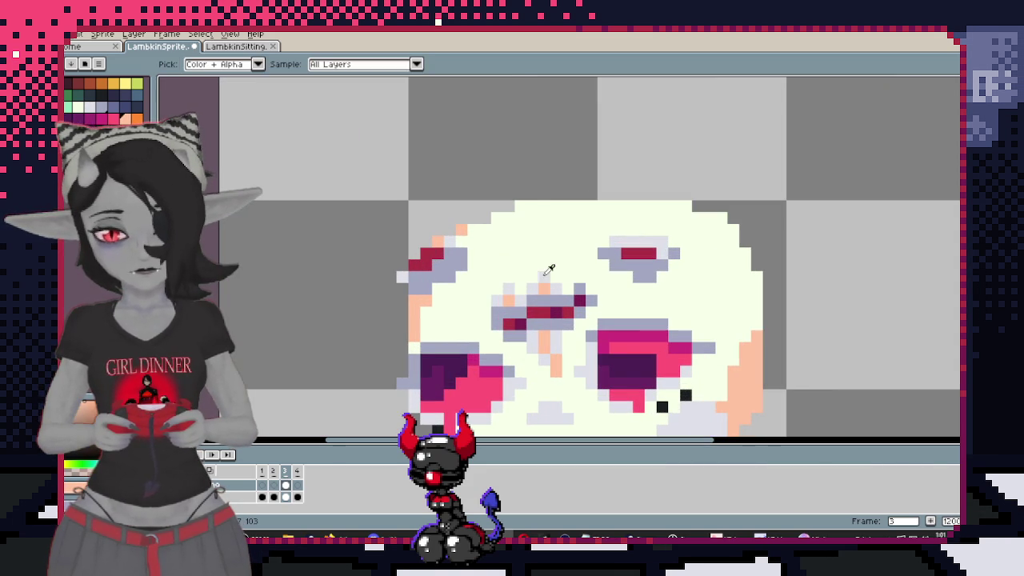
pyautogui.click(509, 239)
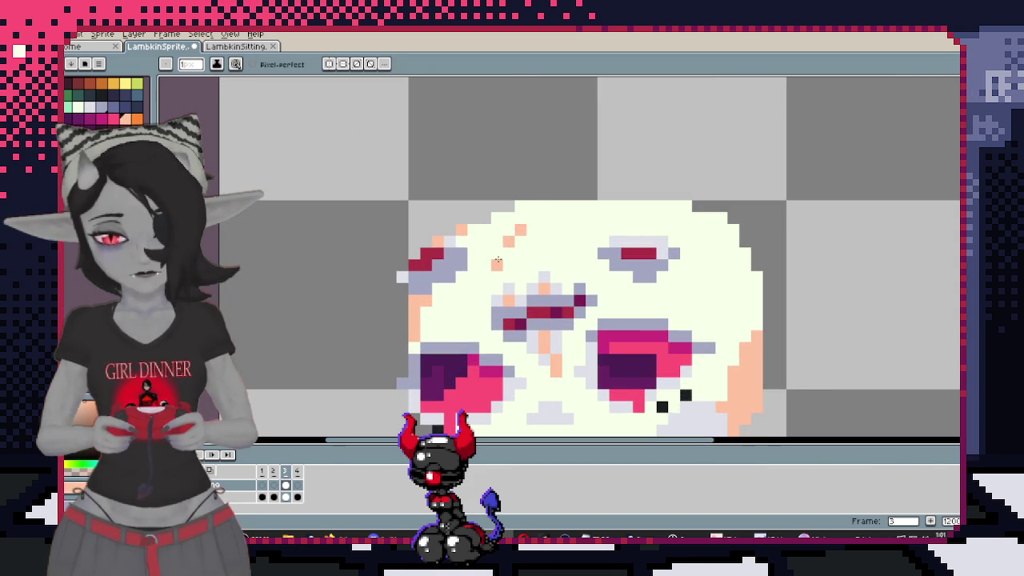
pyautogui.click(548, 253)
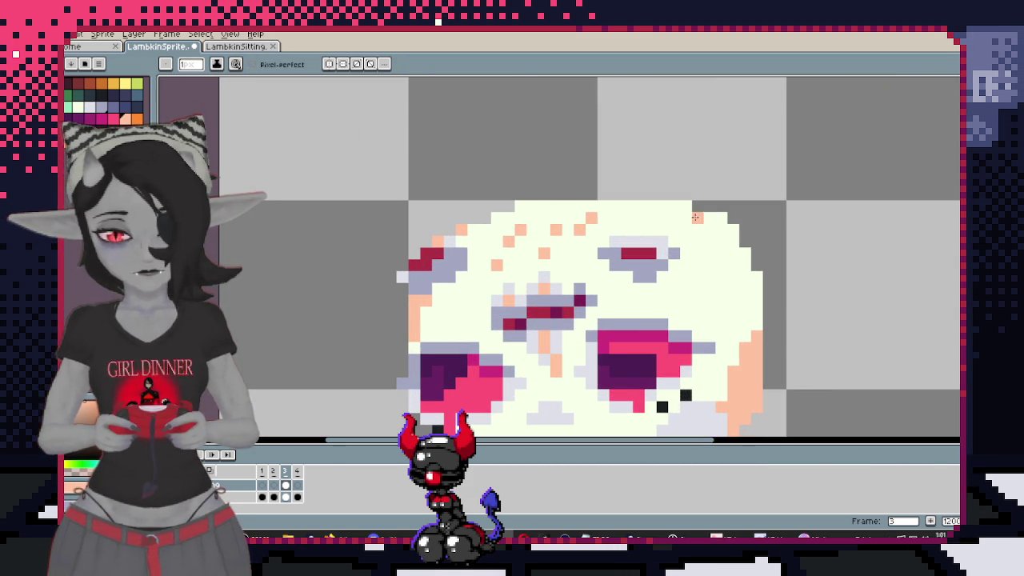
pyautogui.scroll(-2, 696, 240)
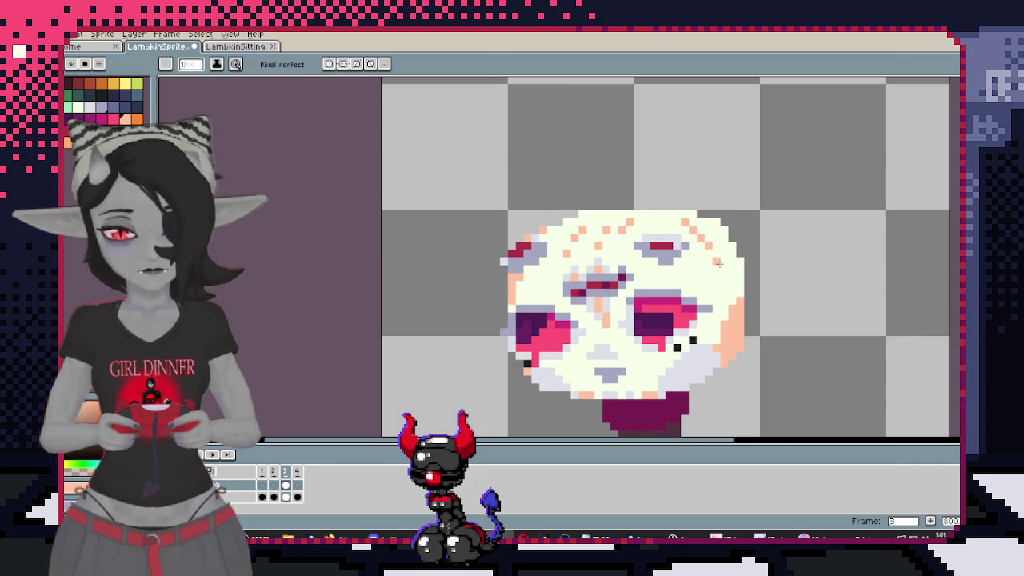
pyautogui.press('w')
pyautogui.click(729, 285)
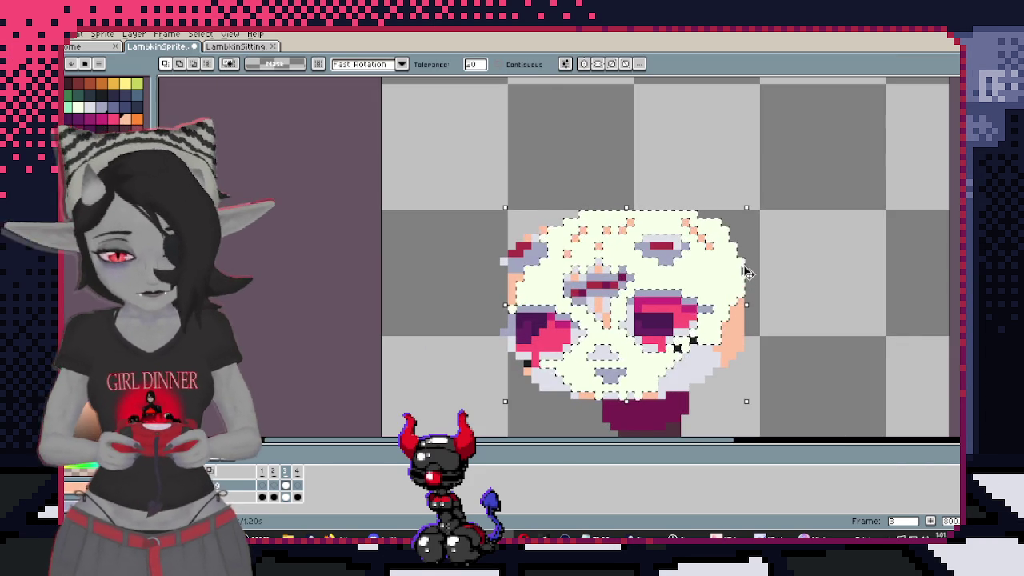
# Dot peach freckles across the top of the face, undoing strokes that covered the right eye
pyautogui.press('b')
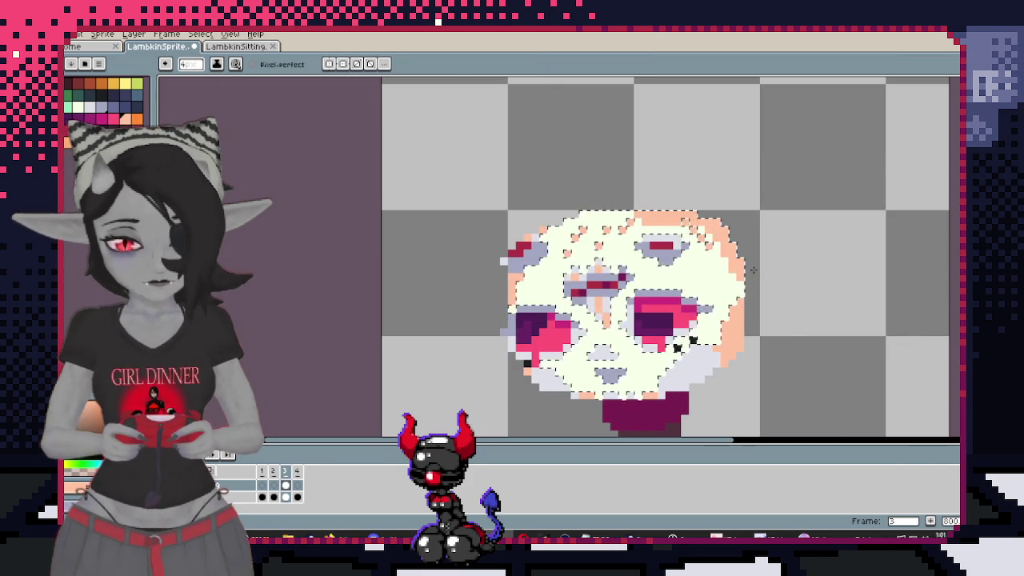
pyautogui.moveTo(736, 304); pyautogui.dragTo(741, 237)
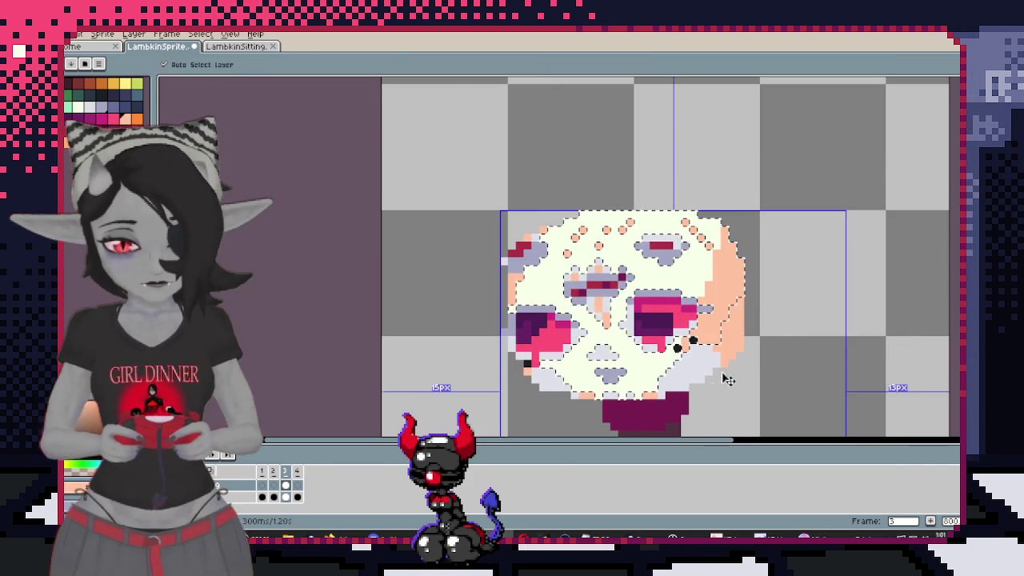
pyautogui.press('w')
pyautogui.scroll(1, 686, 305)
pyautogui.scroll(2, 685, 305)
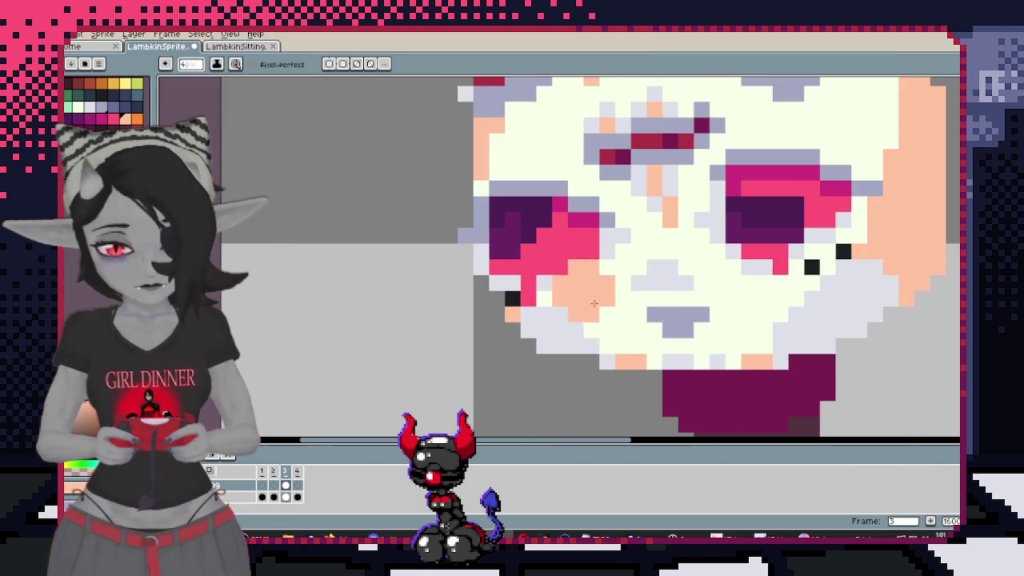
pyautogui.press('b')
pyautogui.moveTo(490, 290); pyautogui.dragTo(573, 242)
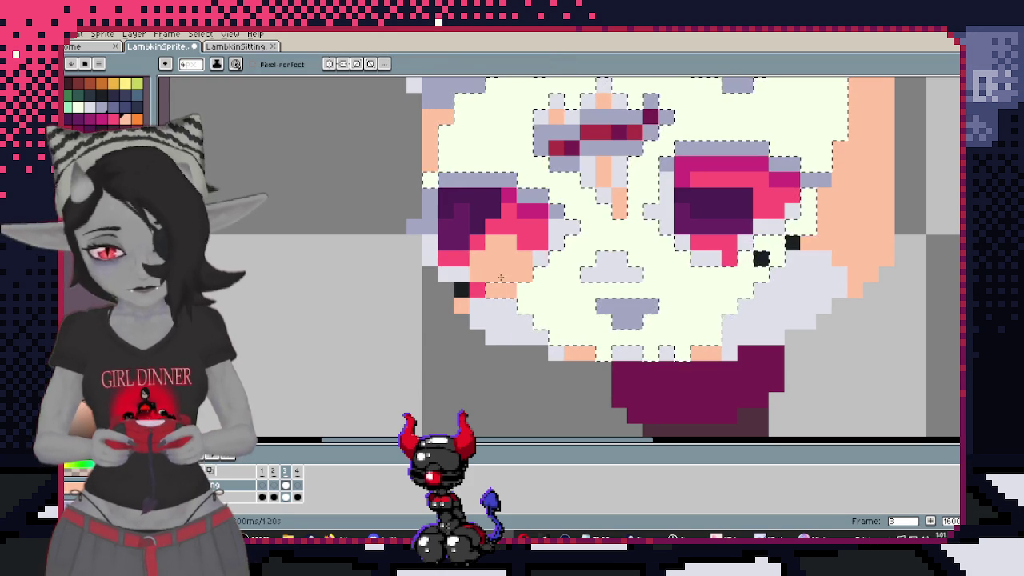
pyautogui.hotkey('ctrl', 'z')
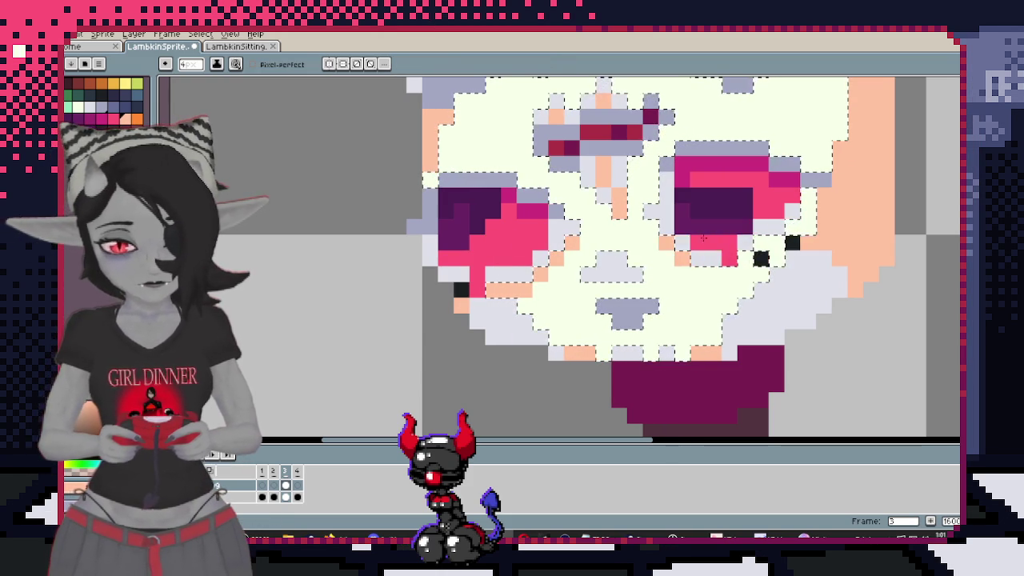
pyautogui.moveTo(719, 248); pyautogui.dragTo(780, 212)
pyautogui.hotkey('ctrl', 'z')
pyautogui.scroll(-4, 834, 247)
pyautogui.scroll(2, 800, 272)
pyautogui.press('v')
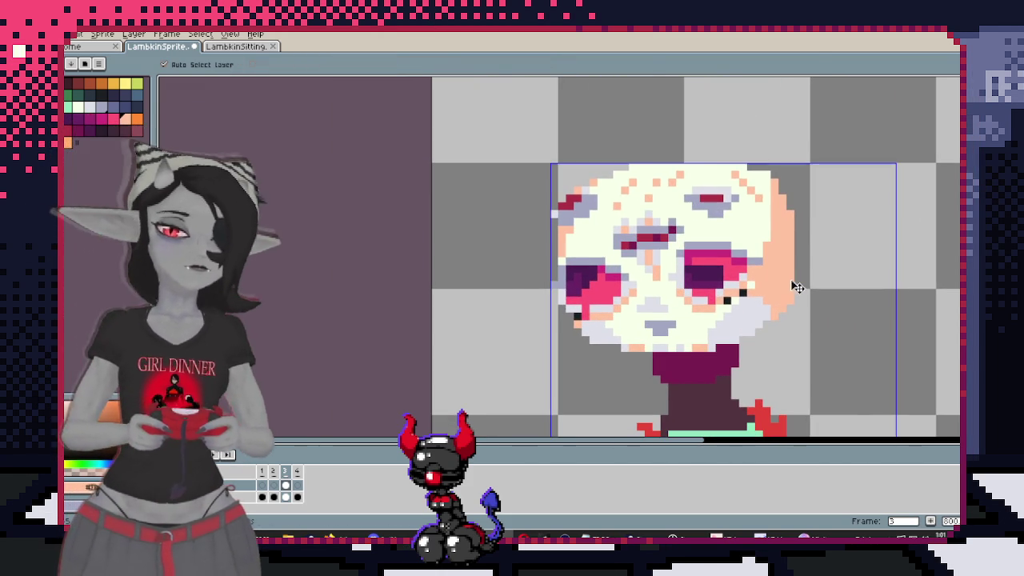
pyautogui.hotkey('ctrl', 'z')
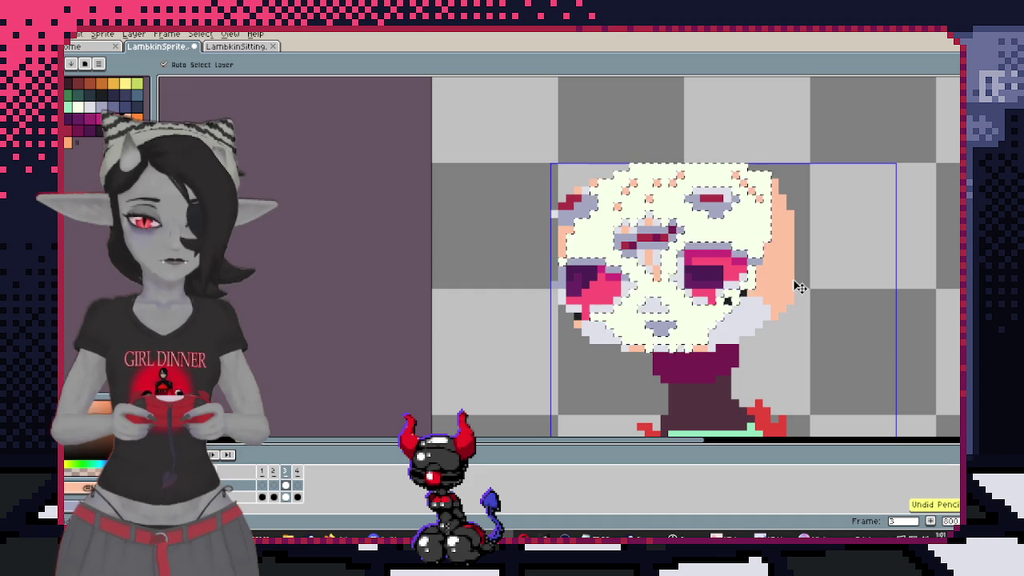
pyautogui.press('b')
# Deselect, sample lavender and draw a short mouth line below the nose, trimming its end pixel
pyautogui.hotkey('ctrl', 'd')
pyautogui.scroll(2, 658, 264)
pyautogui.scroll(1, 658, 264)
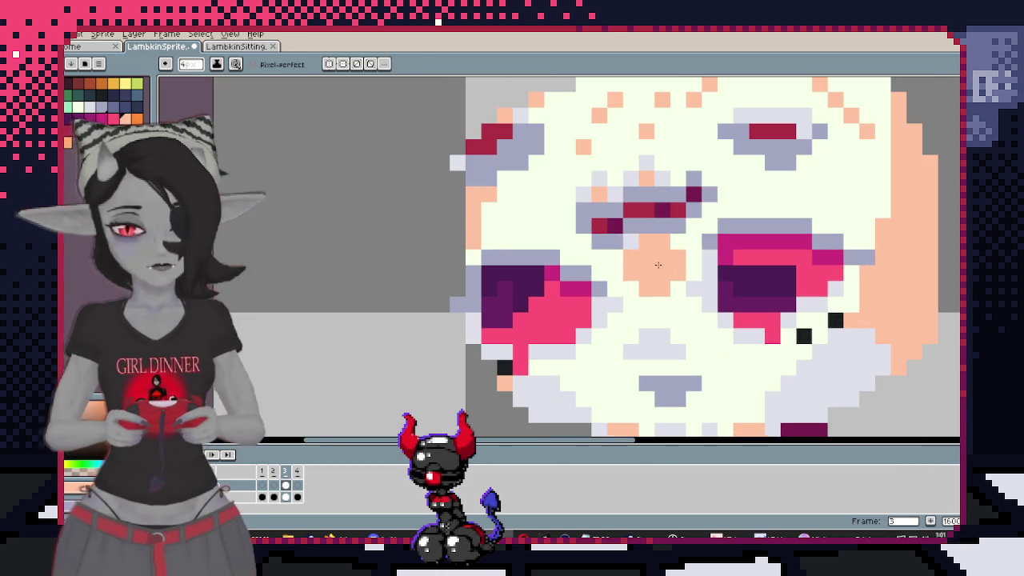
pyautogui.press('i')
pyautogui.press('i')
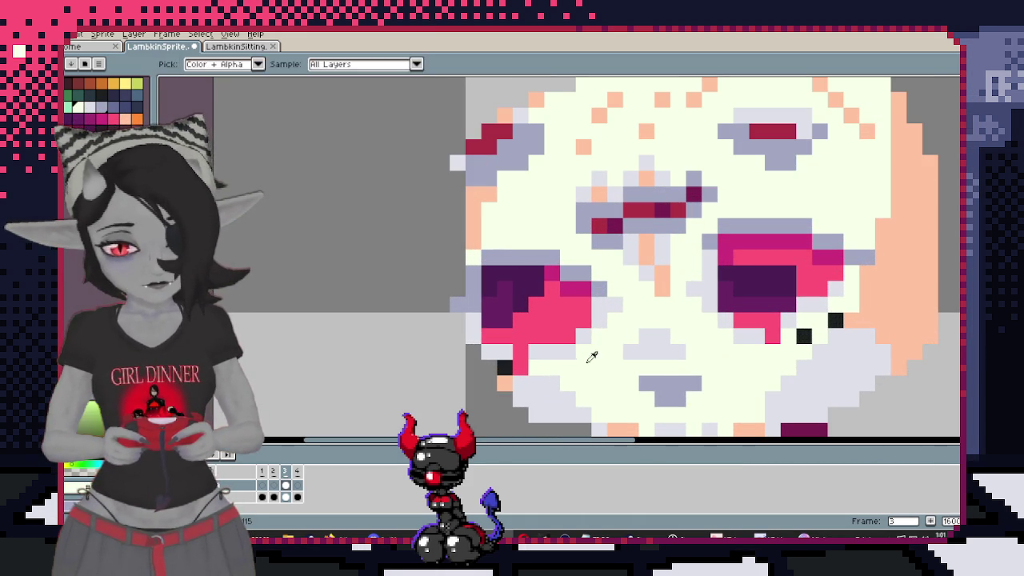
pyautogui.press('i')
pyautogui.scroll(-1, 633, 366)
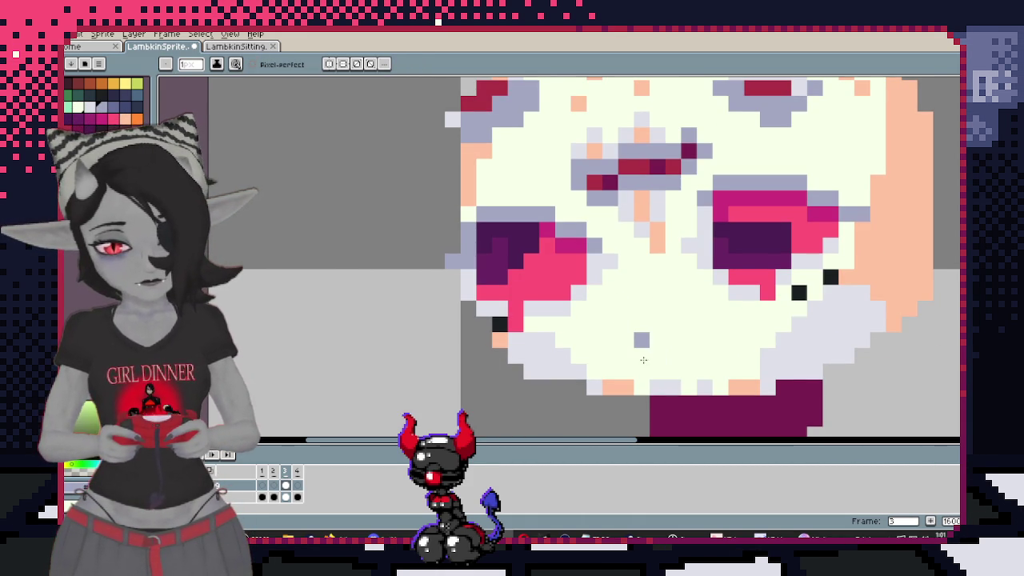
pyautogui.moveTo(631, 324); pyautogui.dragTo(673, 324)
pyautogui.press('v')
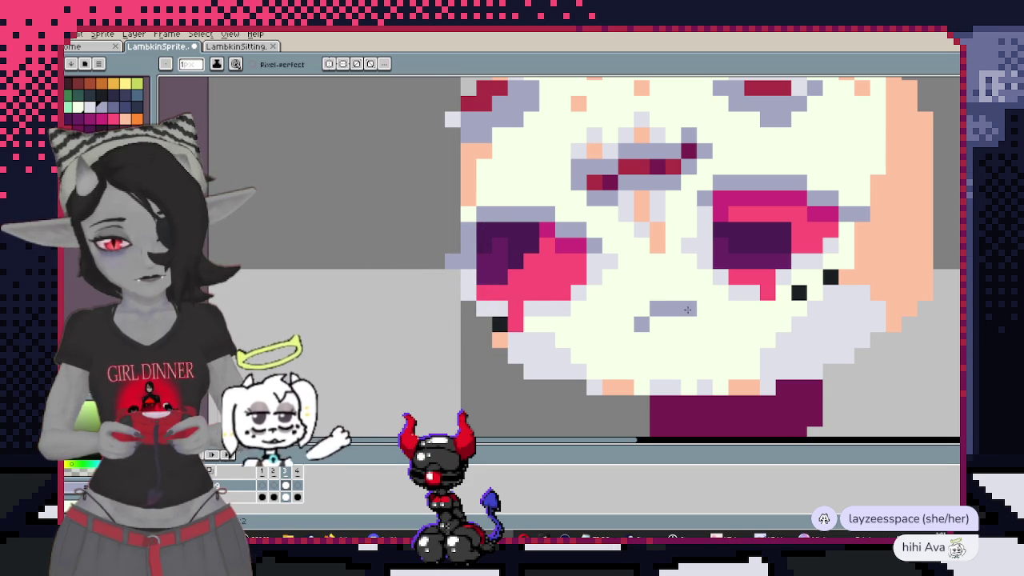
pyautogui.press('b')
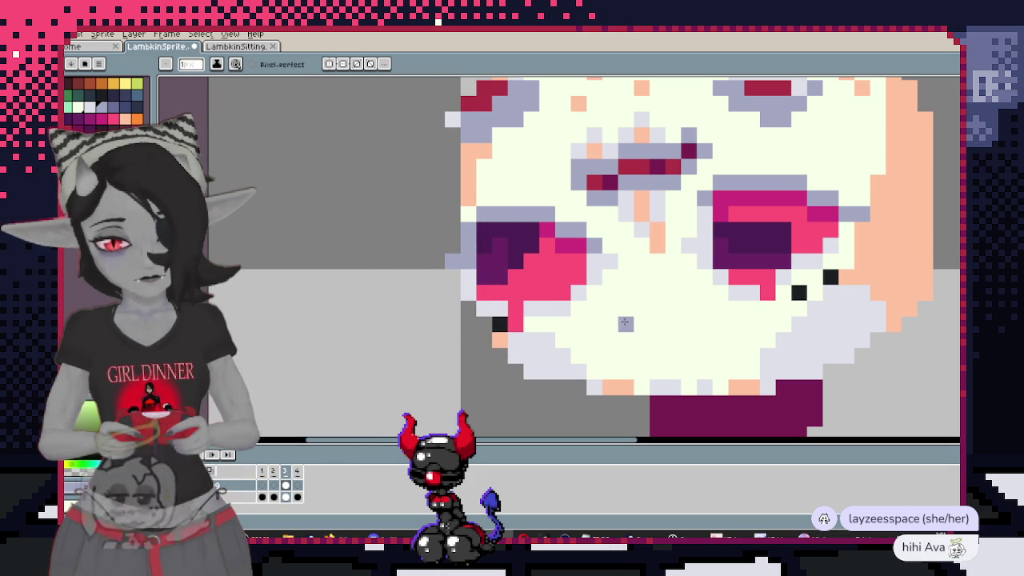
pyautogui.click(674, 308)
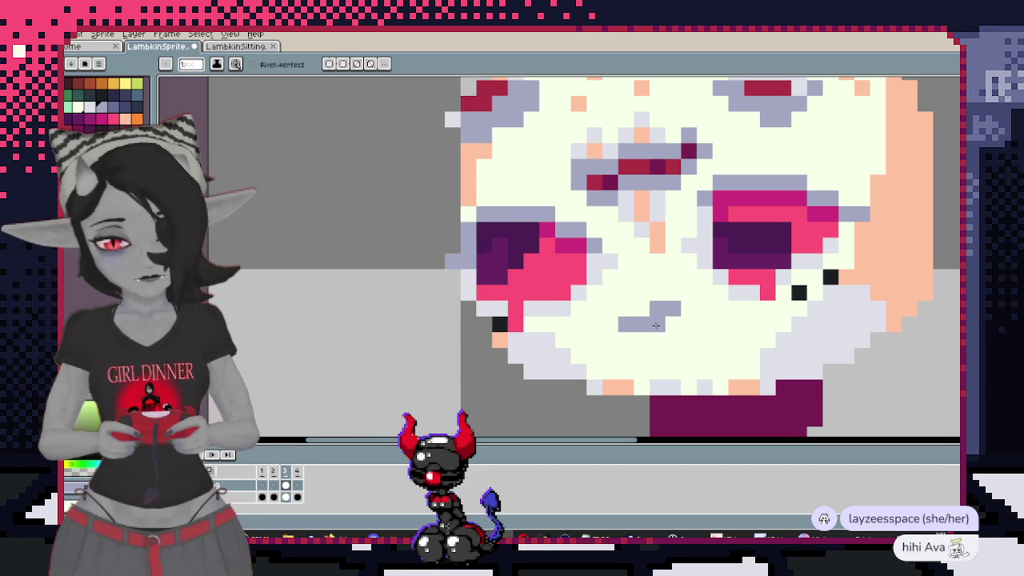
pyautogui.scroll(-3, 652, 333)
pyautogui.scroll(2, 705, 324)
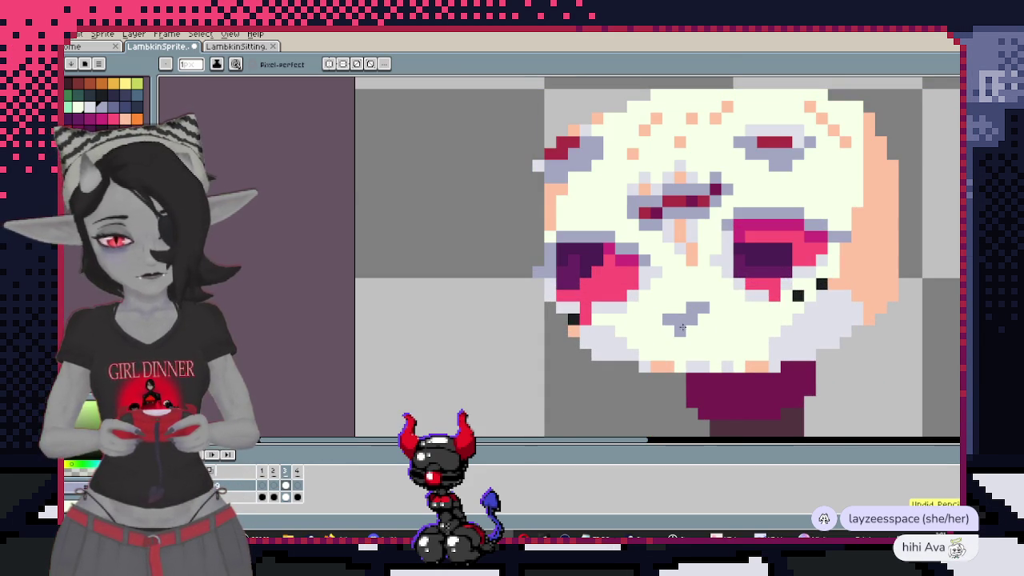
pyautogui.scroll(-3, 731, 328)
pyautogui.scroll(2, 732, 328)
pyautogui.scroll(-2, 690, 331)
pyautogui.scroll(2, 689, 320)
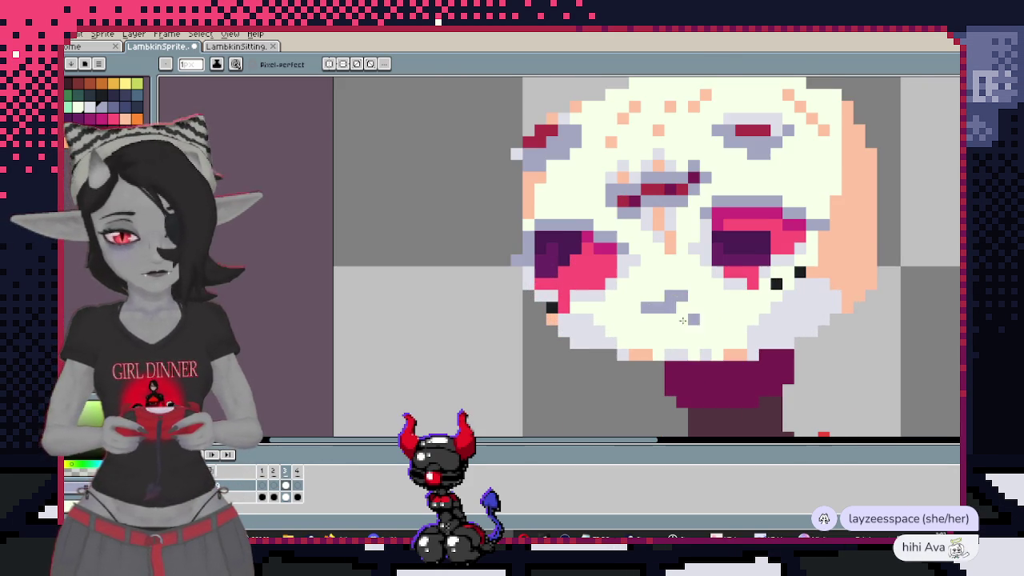
pyautogui.hotkey('ctrl', 'z')
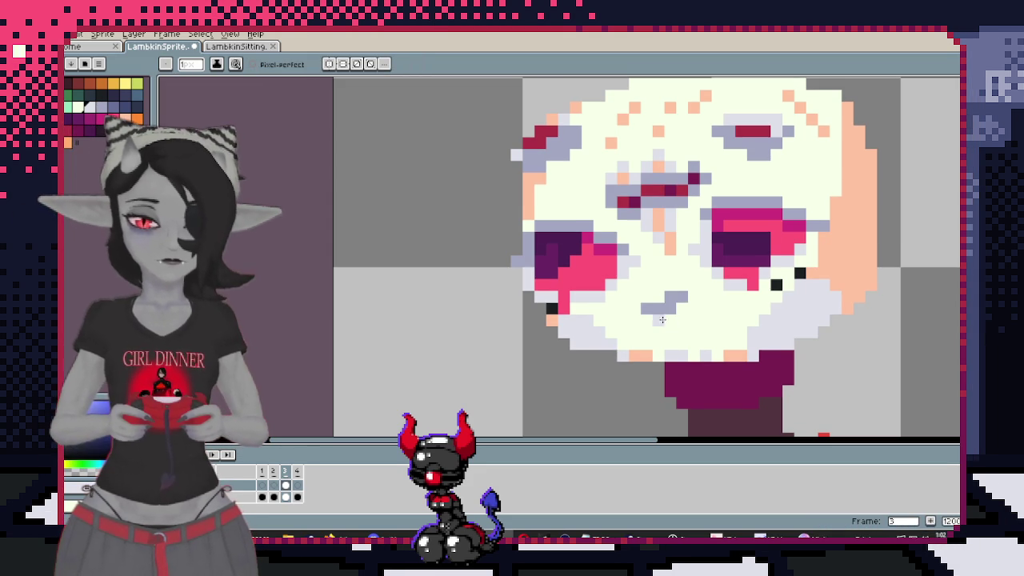
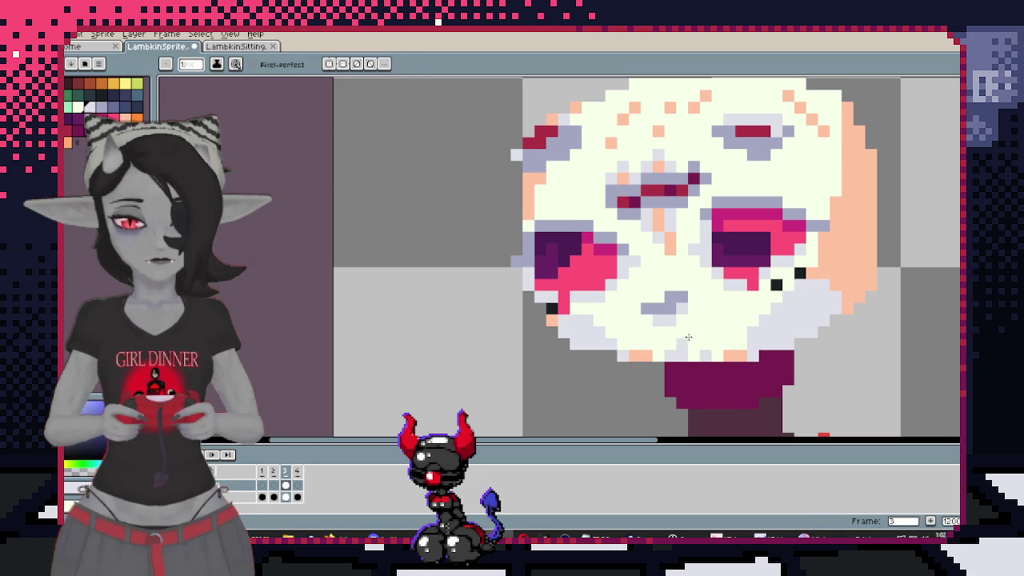
# Add a light grey pixel just below the mouth
pyautogui.click(683, 336)
pyautogui.keyDown('alt'); pyautogui.click(653, 334); pyautogui.keyUp('alt')
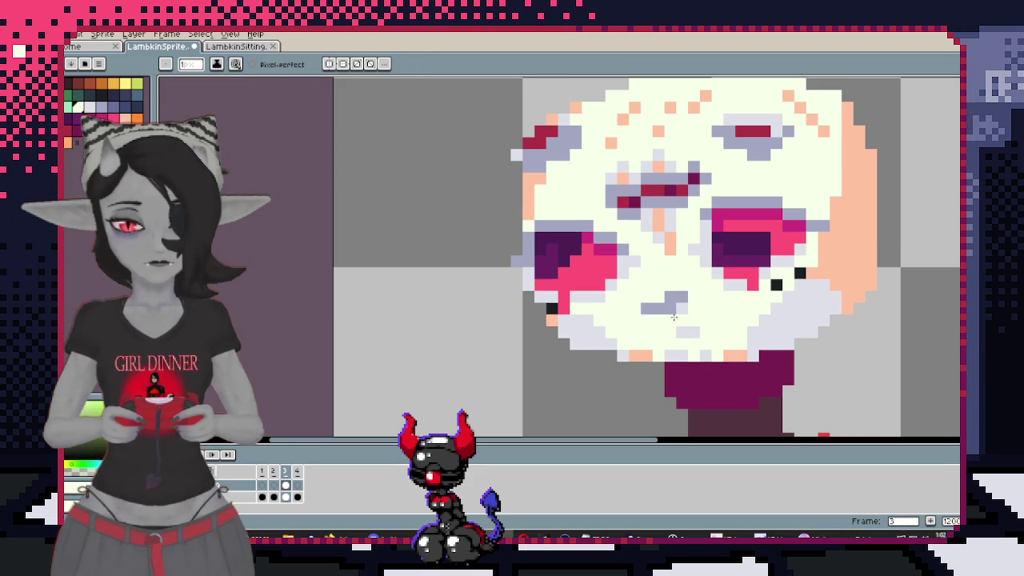
pyautogui.scroll(-2, 674, 353)
pyautogui.scroll(2, 700, 343)
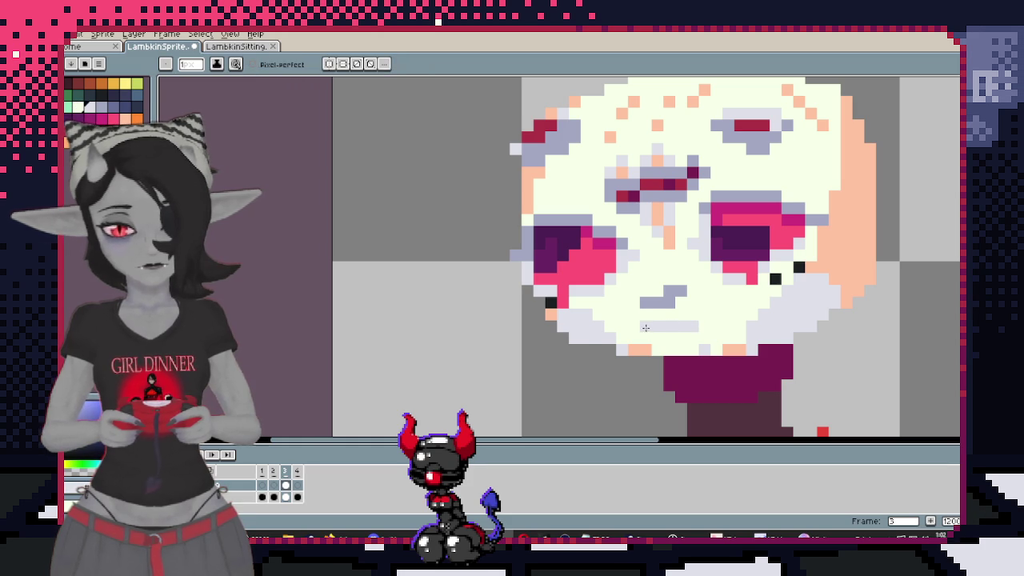
pyautogui.press('b')
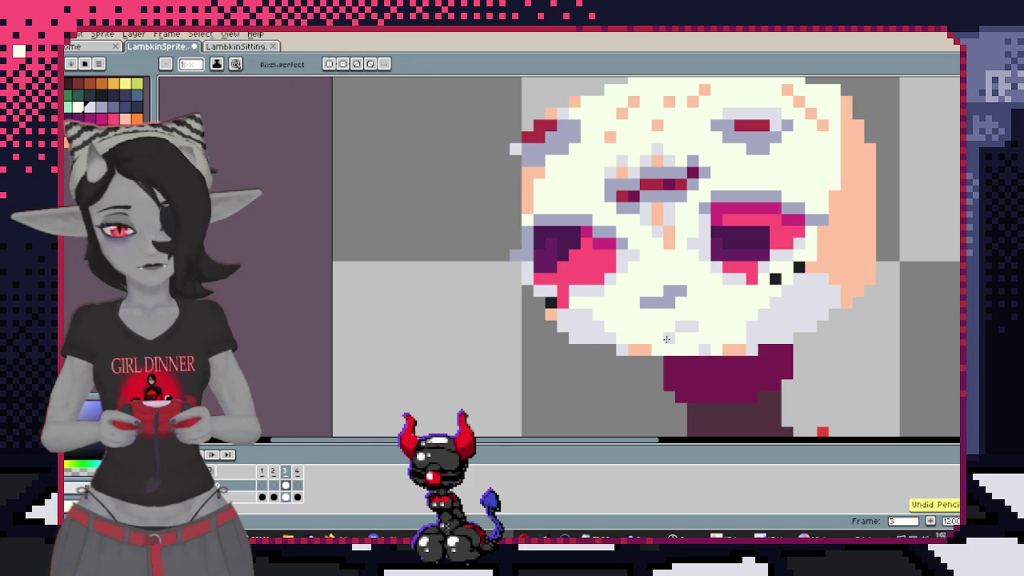
# Select the pale face, recolour the chin row peach, and undo the stray peach stroke at right
pyautogui.hotkey('ctrl', 'shift', 'a')
pyautogui.moveTo(628, 353); pyautogui.dragTo(812, 342)
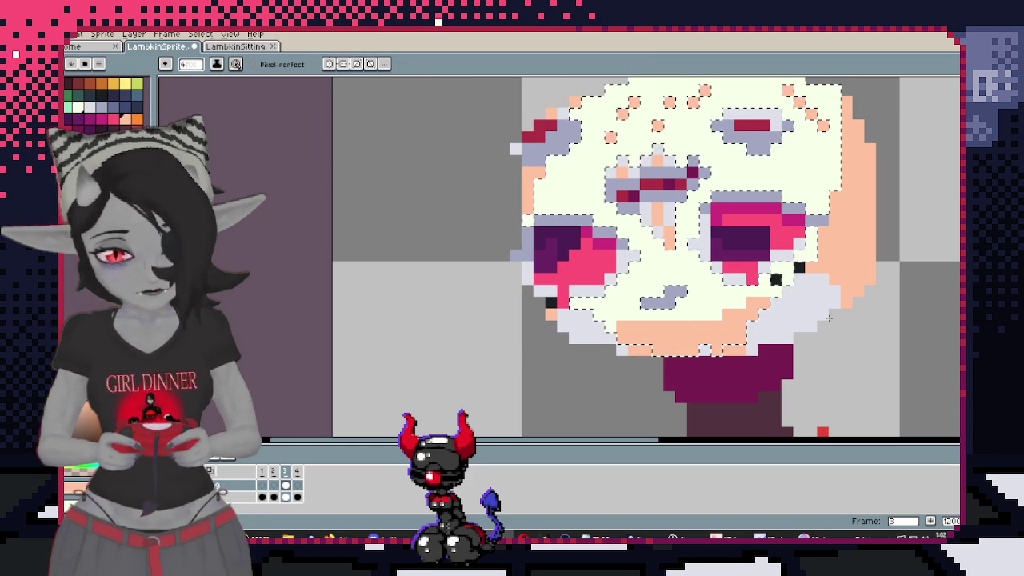
pyautogui.moveTo(825, 308); pyautogui.dragTo(842, 318)
pyautogui.hotkey('ctrl', 'z')
pyautogui.hotkey('ctrl', 'd')
pyautogui.press('v')
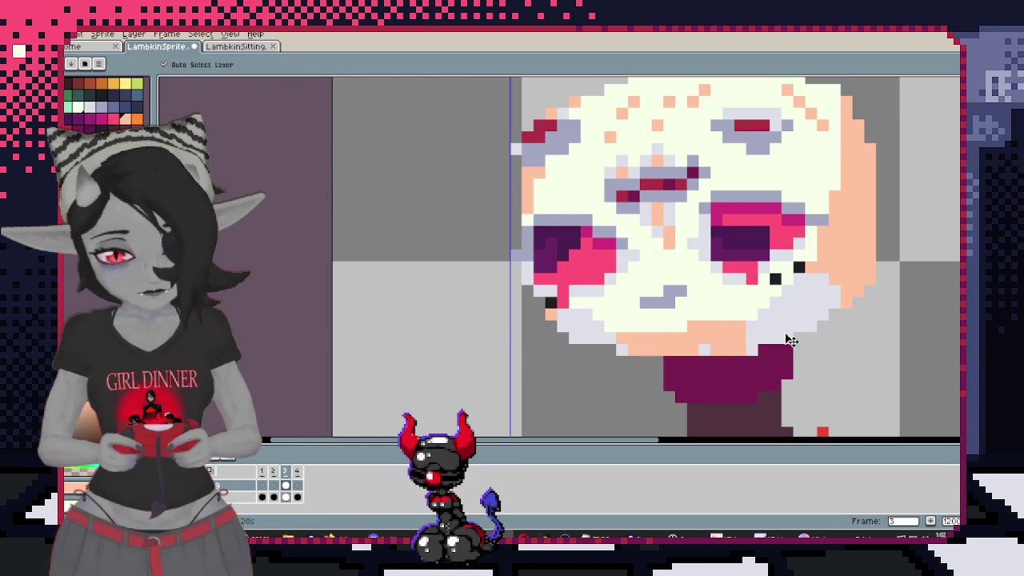
# Sample the face's light grey and paint two grey pixels on the chin
pyautogui.keyDown('alt'); pyautogui.click(676, 287); pyautogui.keyUp('alt')
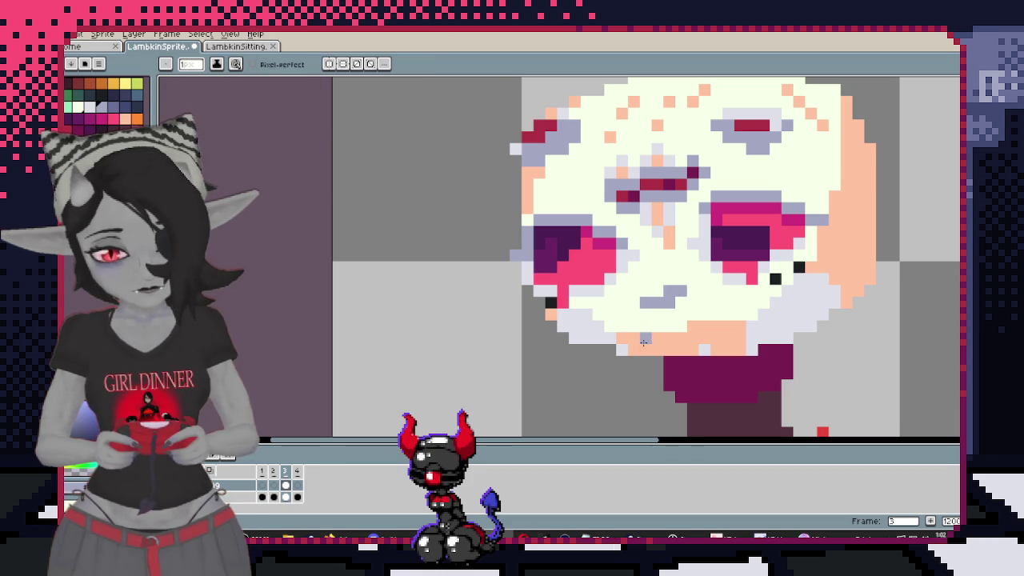
pyautogui.moveTo(655, 339); pyautogui.dragTo(668, 339)
pyautogui.scroll(-5, 690, 338)
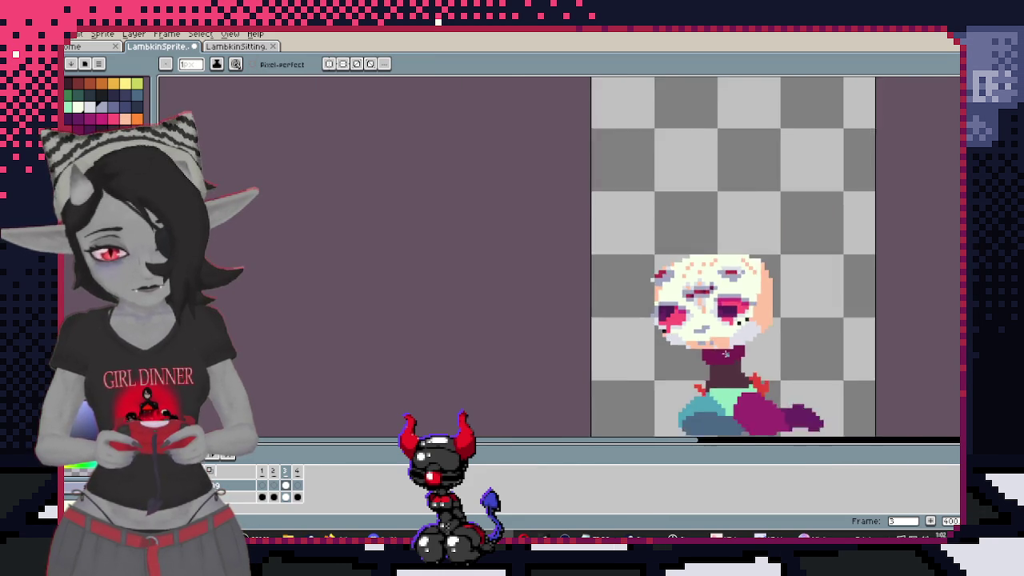
pyautogui.scroll(1, 704, 328)
pyautogui.scroll(1, 721, 320)
pyautogui.scroll(-2, 734, 313)
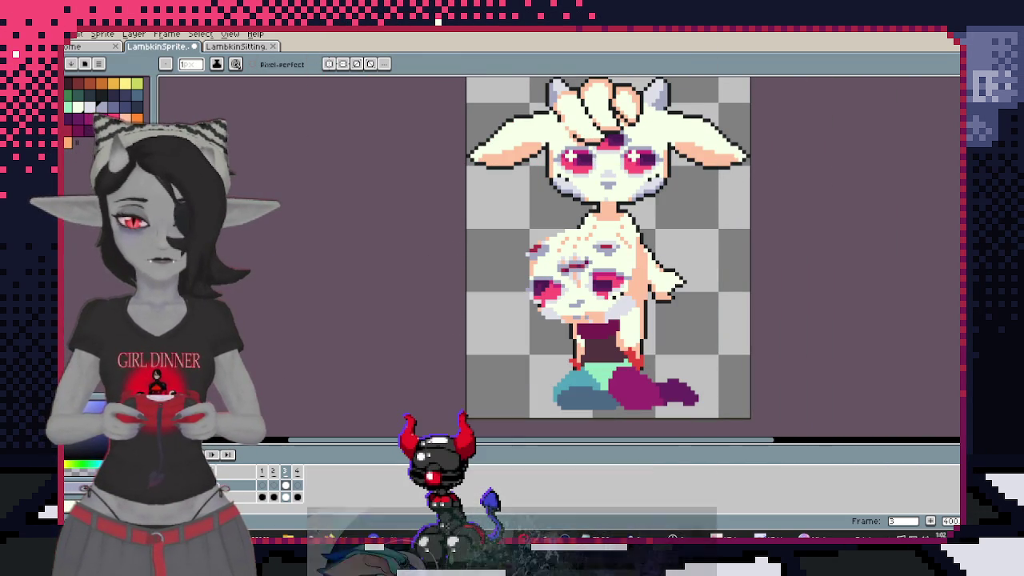
pyautogui.hotkey('ctrl', 'shift', 'Tab')
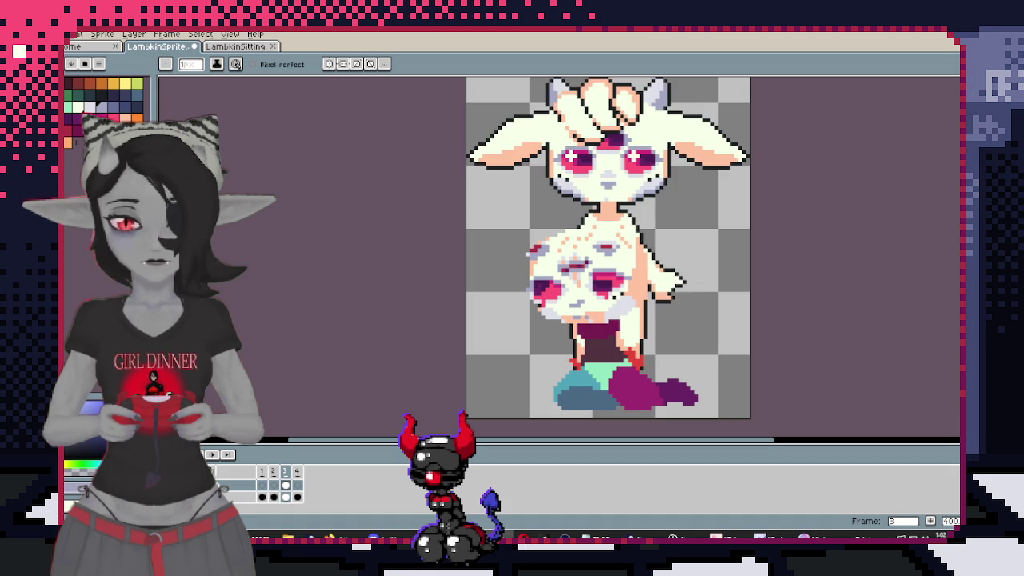
pyautogui.scroll(3, 579, 211)
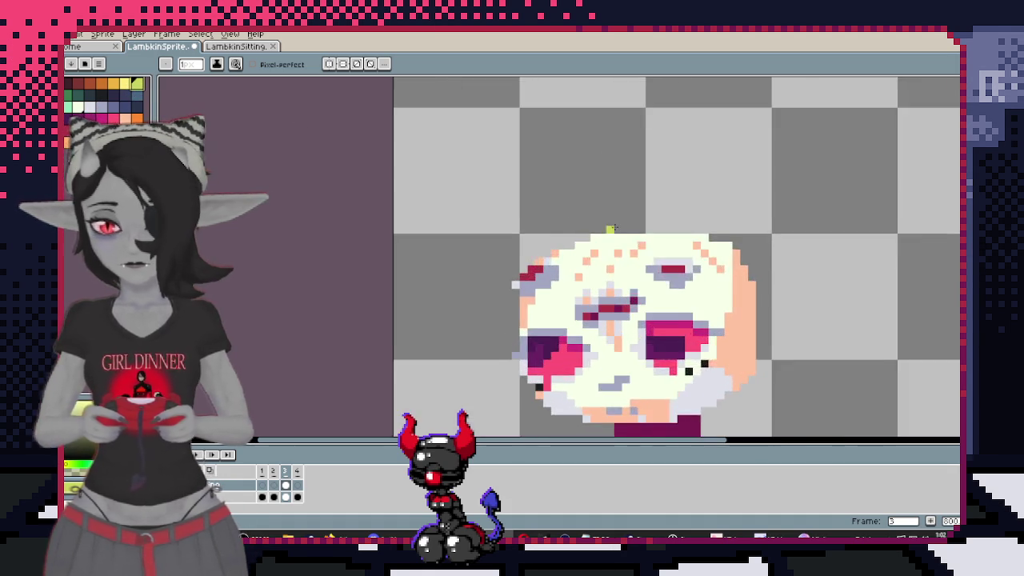
pyautogui.scroll(1, 580, 210)
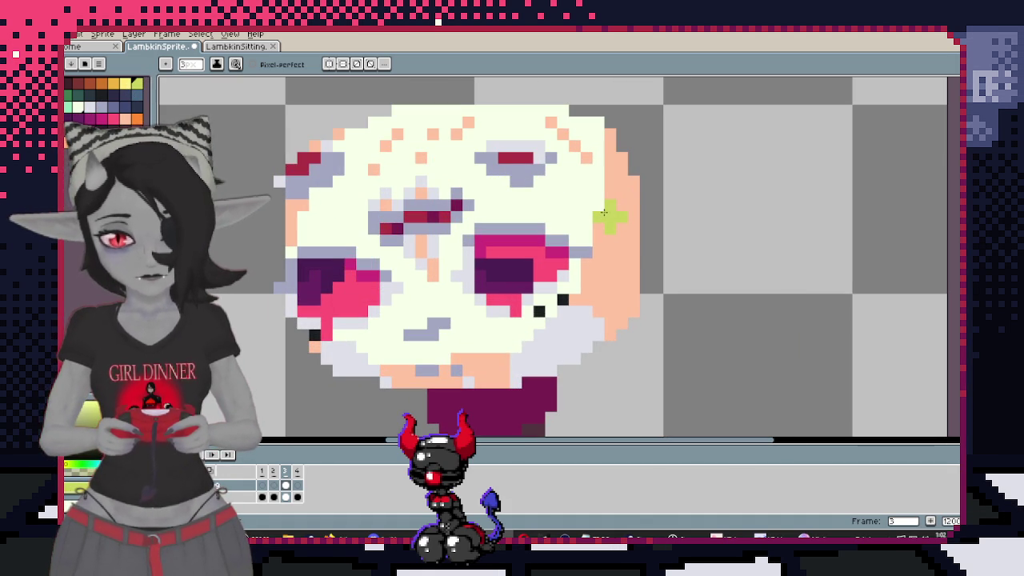
pyautogui.moveTo(648, 237)
pyautogui.mouseDown()
pyautogui.moveTo(626, 214)
pyautogui.moveTo(680, 362)
pyautogui.mouseUp()
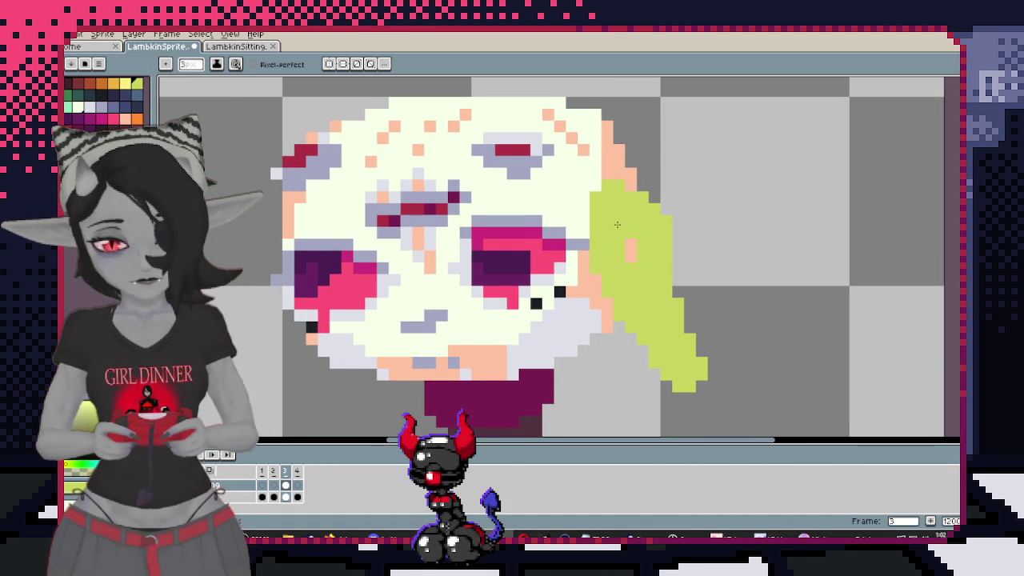
# Draw a lime-green strand down the face's left side, then recentre the whole sprite
pyautogui.moveTo(637, 311); pyautogui.dragTo(817, 250)
pyautogui.click(478, 304)
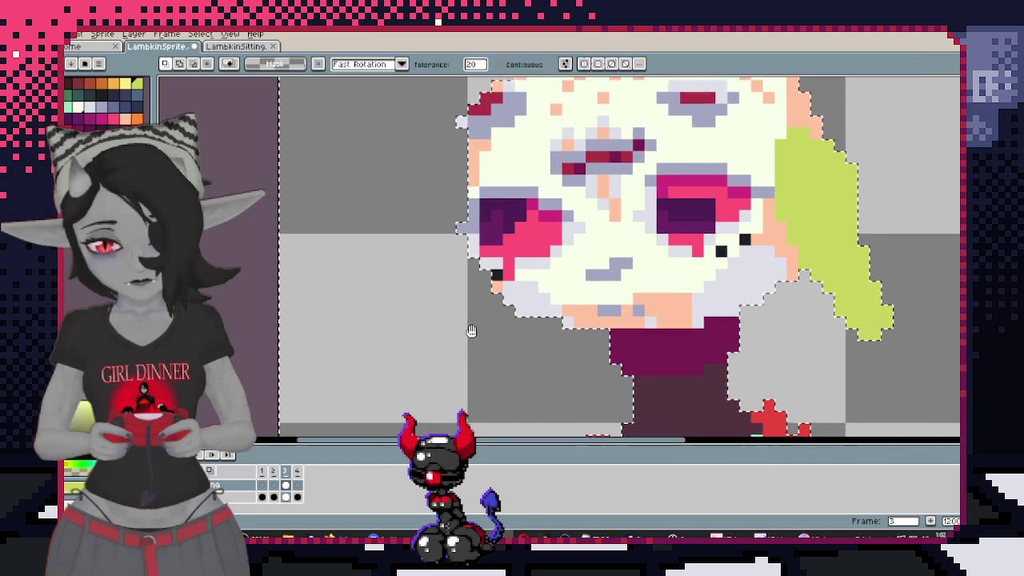
pyautogui.moveTo(464, 244); pyautogui.dragTo(496, 362)
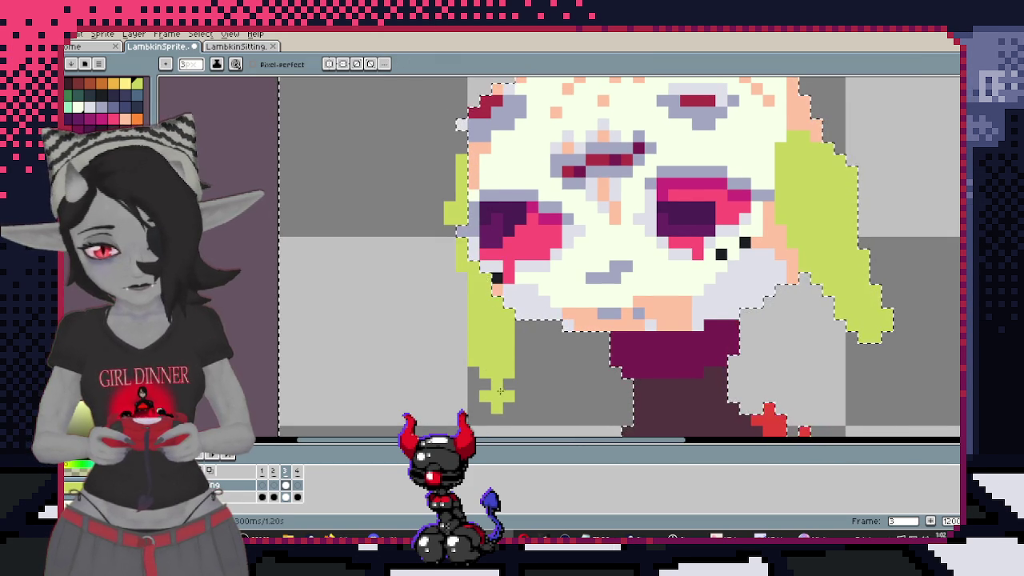
pyautogui.moveTo(600, 294); pyautogui.dragTo(517, 307)
pyautogui.hotkey('ctrl', 'z')
pyautogui.press('b')
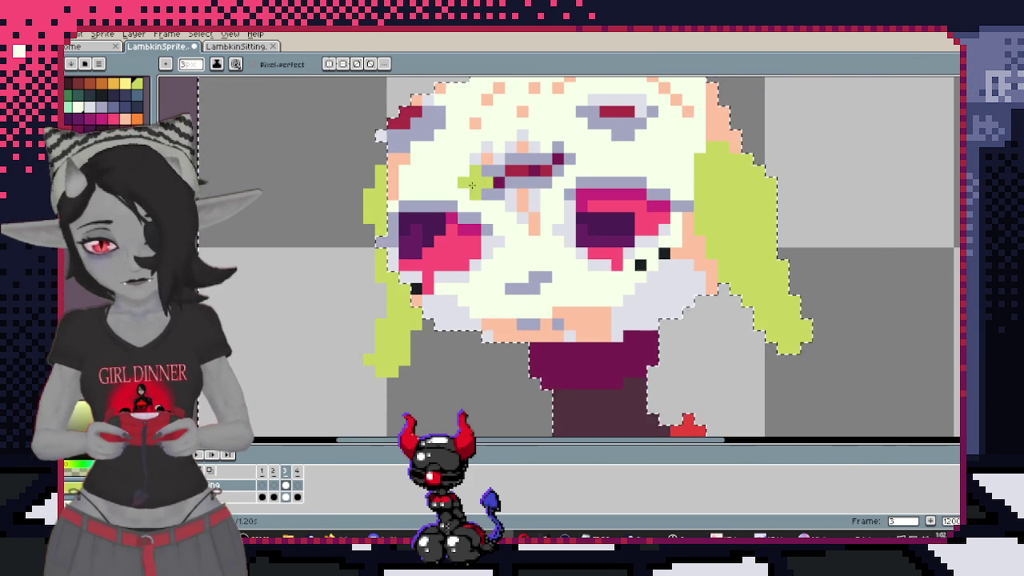
pyautogui.scroll(-3, 439, 206)
pyautogui.moveTo(496, 262); pyautogui.dragTo(542, 256)
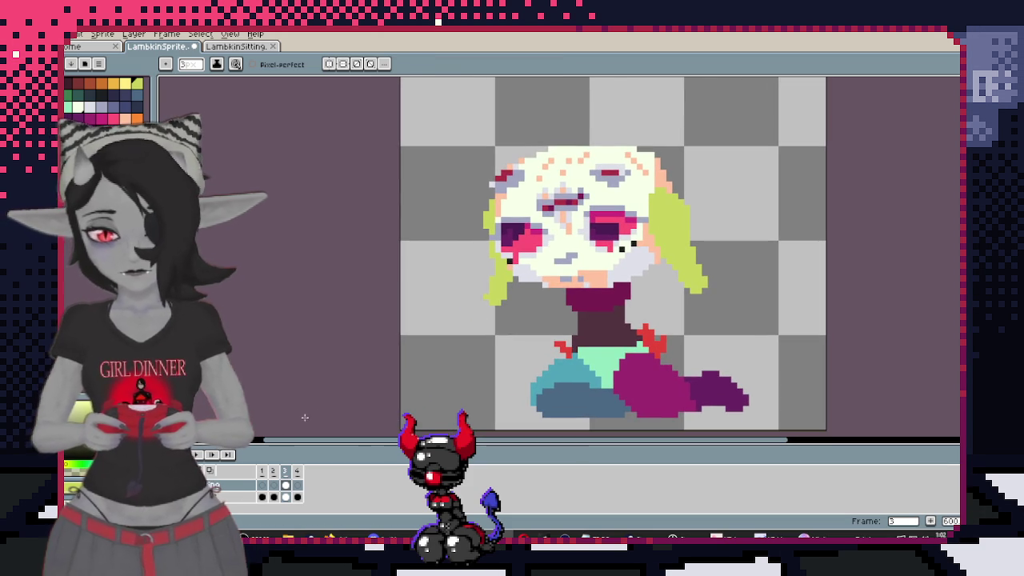
pyautogui.press('i')
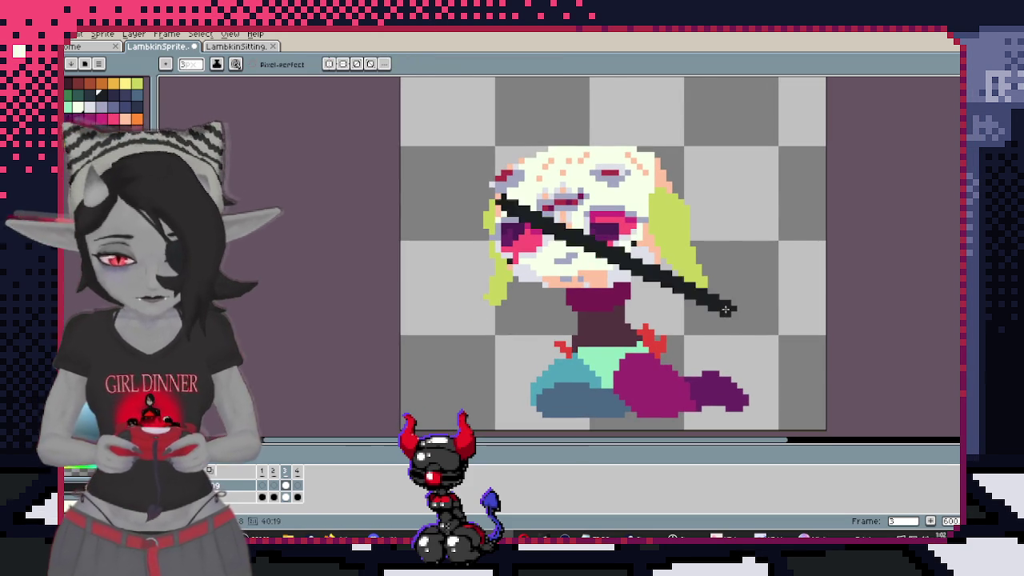
# Apply a dark outline around the whole sprite
pyautogui.hotkey('shift', 'o')
pyautogui.click(856, 216)
pyautogui.scroll(1, 516, 275)
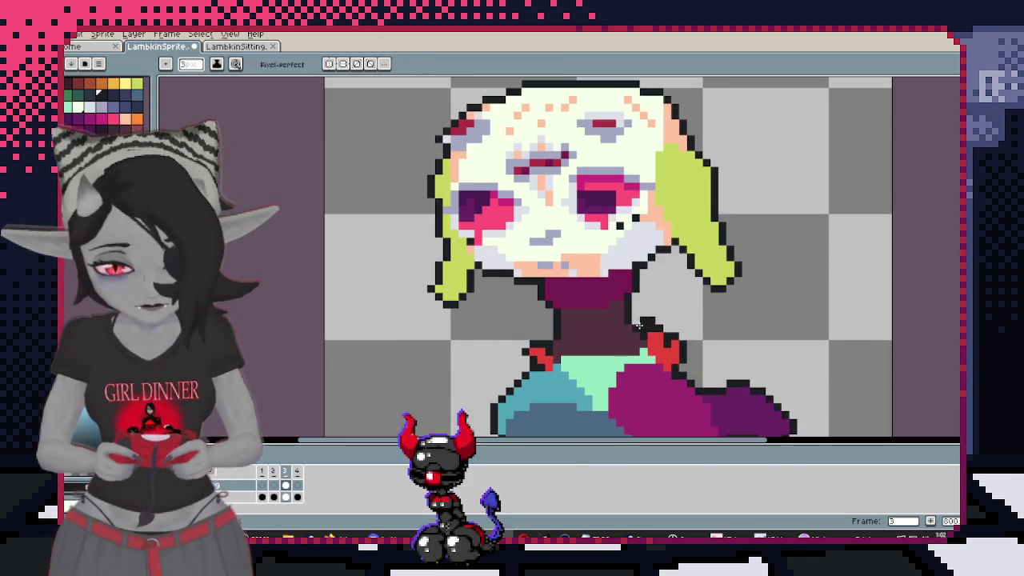
pyautogui.scroll(1, 516, 275)
pyautogui.scroll(1, 516, 274)
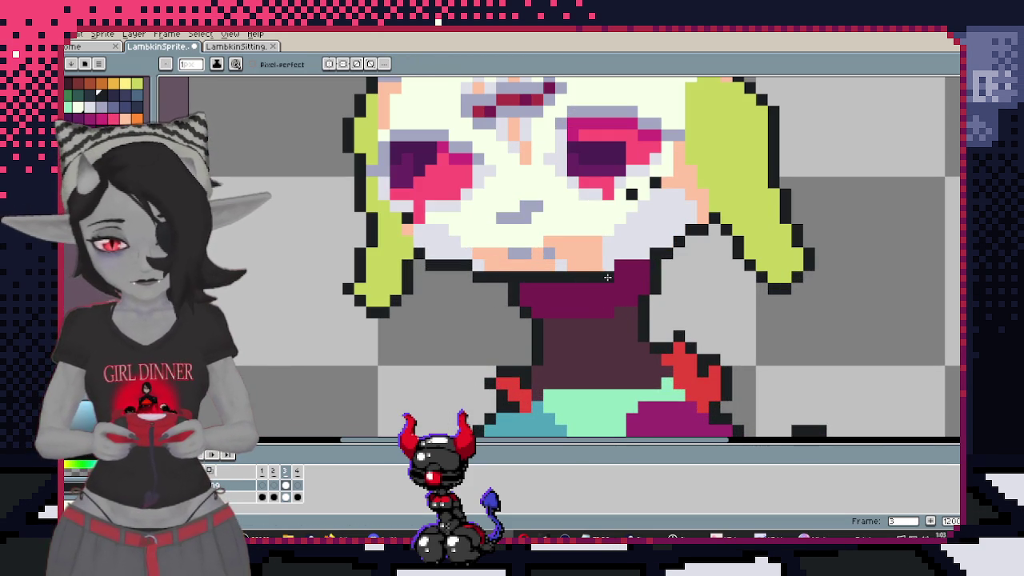
pyautogui.scroll(-3, 640, 264)
pyautogui.scroll(2, 651, 299)
pyautogui.scroll(1, 651, 299)
pyautogui.scroll(1, 507, 261)
pyautogui.scroll(-2, 508, 261)
pyautogui.scroll(1, 507, 260)
pyautogui.scroll(-1, 507, 261)
# Redraw the black outline pixels along the right ear's edge
pyautogui.moveTo(507, 261); pyautogui.dragTo(504, 251)
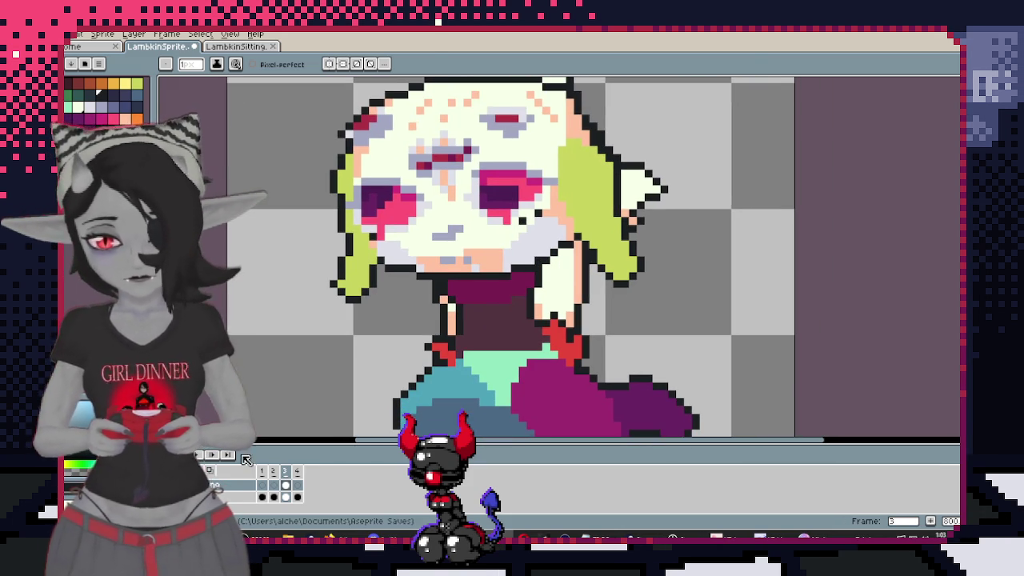
pyautogui.scroll(2, 566, 278)
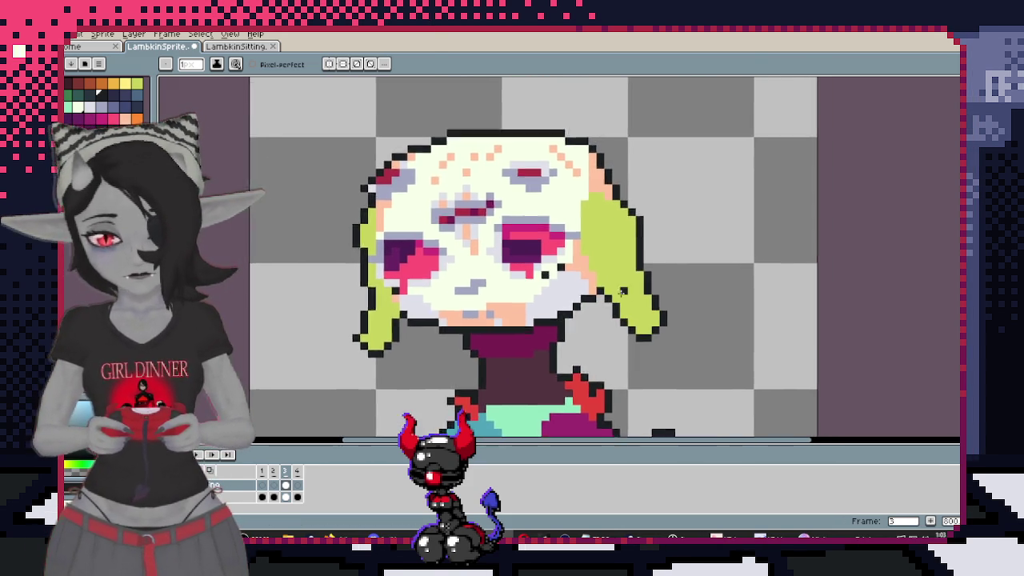
pyautogui.scroll(1, 567, 278)
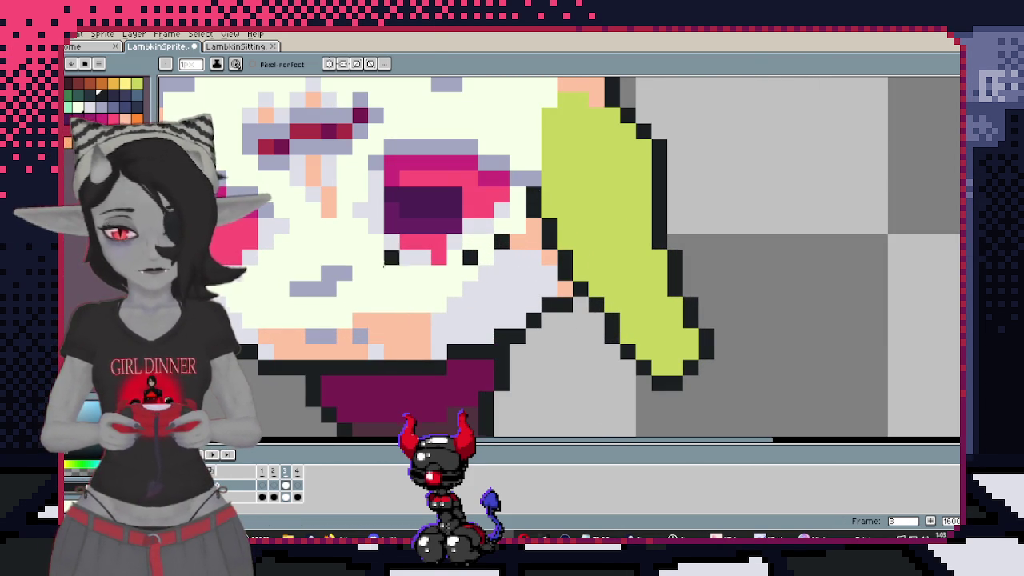
pyautogui.moveTo(537, 194); pyautogui.dragTo(720, 252)
pyautogui.scroll(-1, 720, 251)
pyautogui.scroll(1, 649, 227)
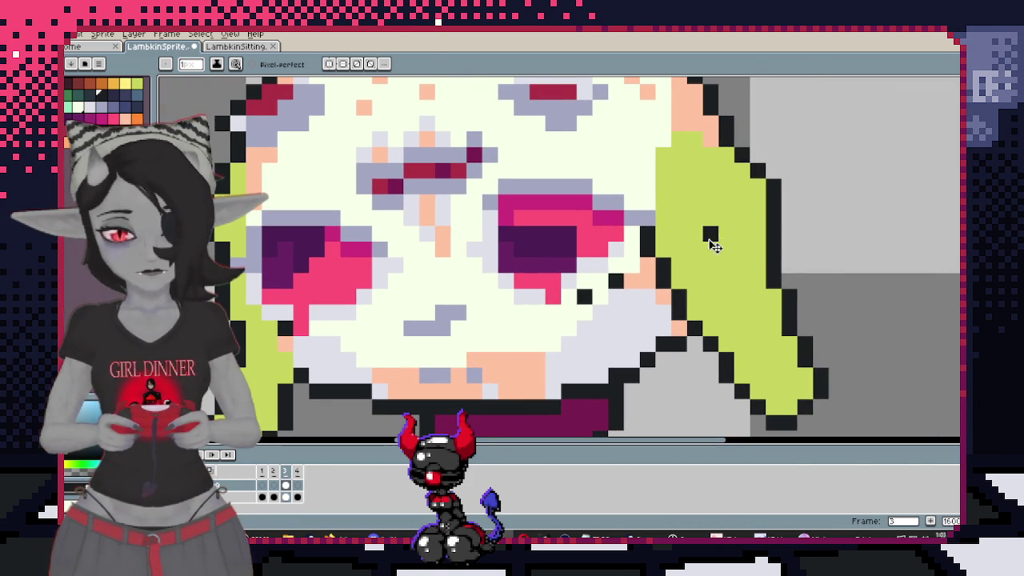
pyautogui.hotkey('ctrl', 'z')
pyautogui.moveTo(674, 259); pyautogui.dragTo(661, 222)
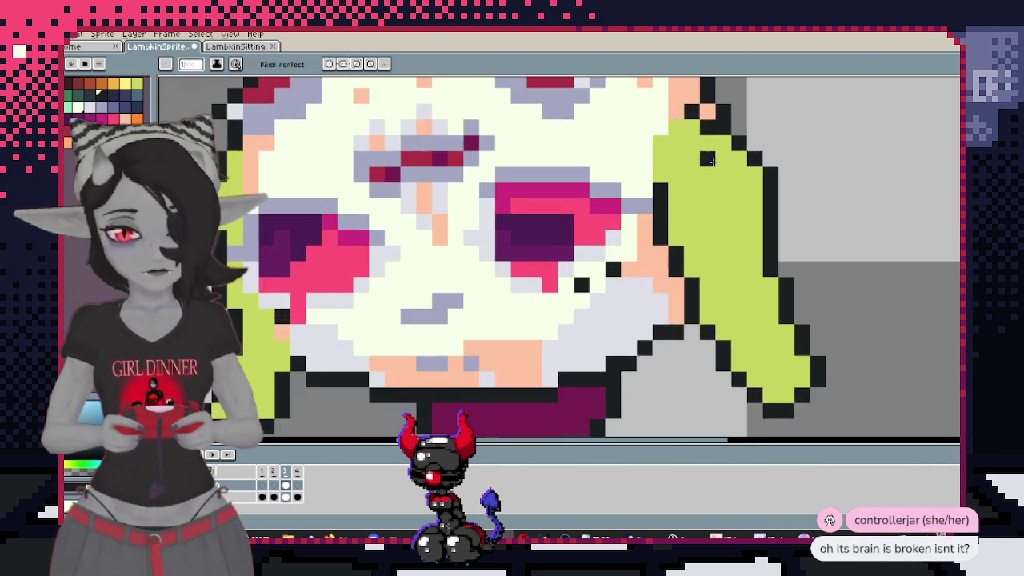
# Fill the right ear with the cream face colour
pyautogui.moveTo(703, 126); pyautogui.dragTo(905, 151)
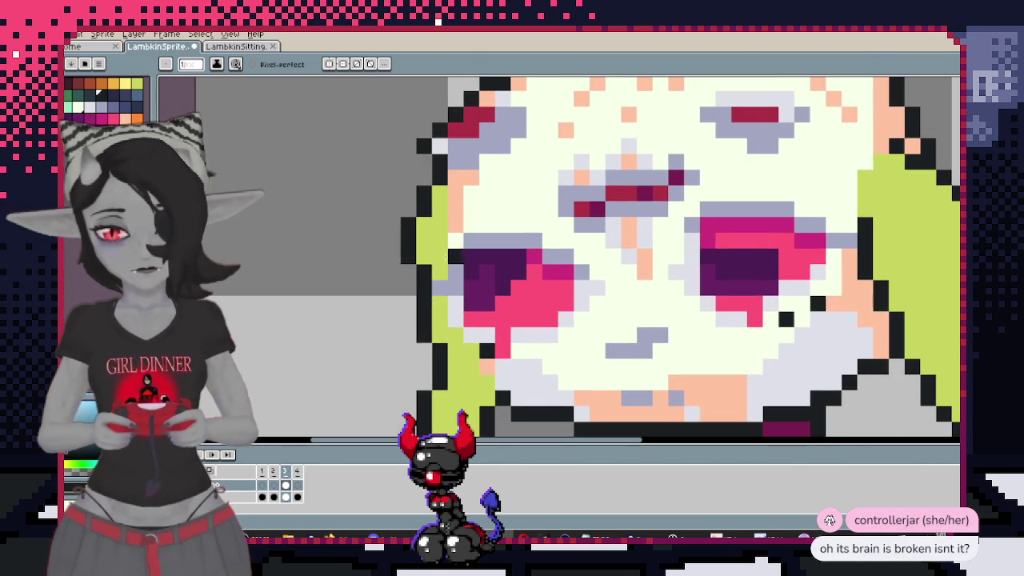
pyautogui.moveTo(688, 264); pyautogui.dragTo(736, 160)
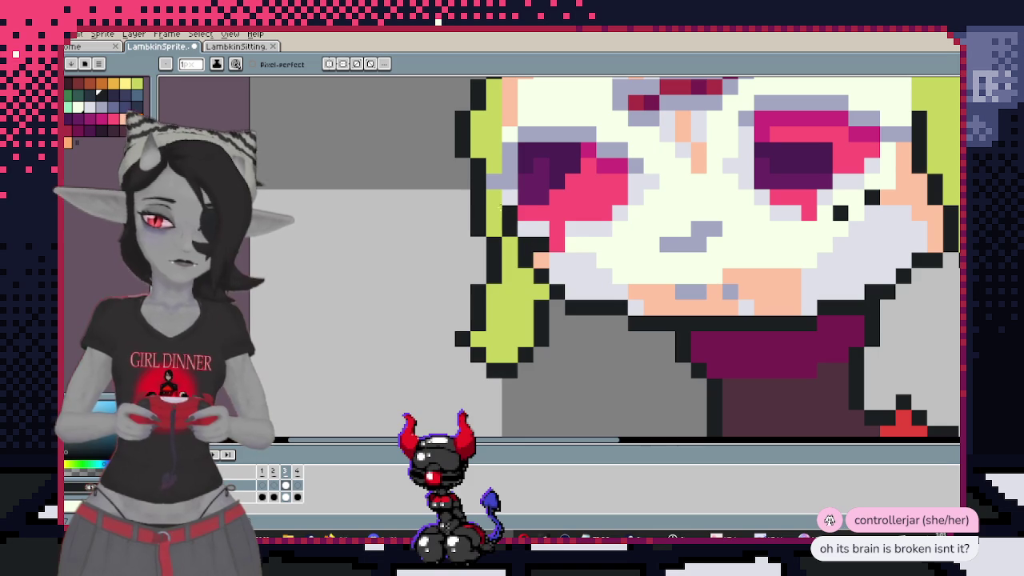
pyautogui.scroll(3, 498, 162)
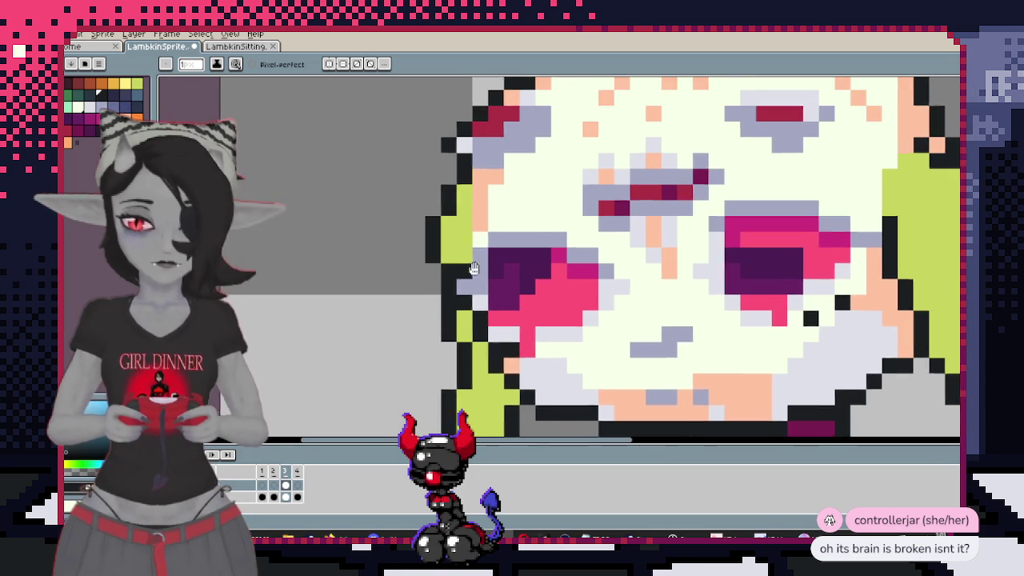
pyautogui.scroll(-2, 478, 209)
pyautogui.scroll(1, 528, 206)
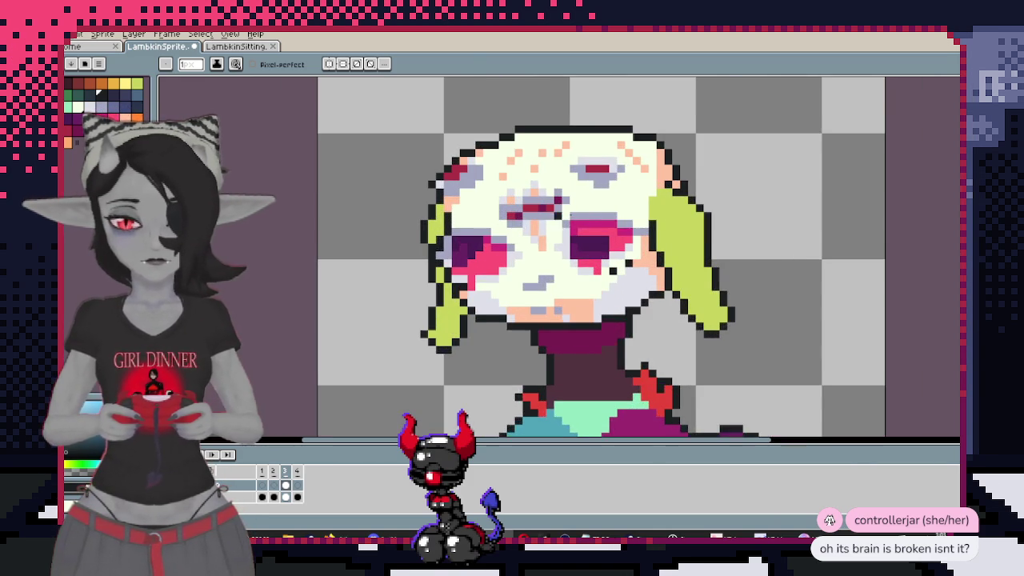
pyautogui.press('i')
pyautogui.press('g')
pyautogui.click(622, 224)
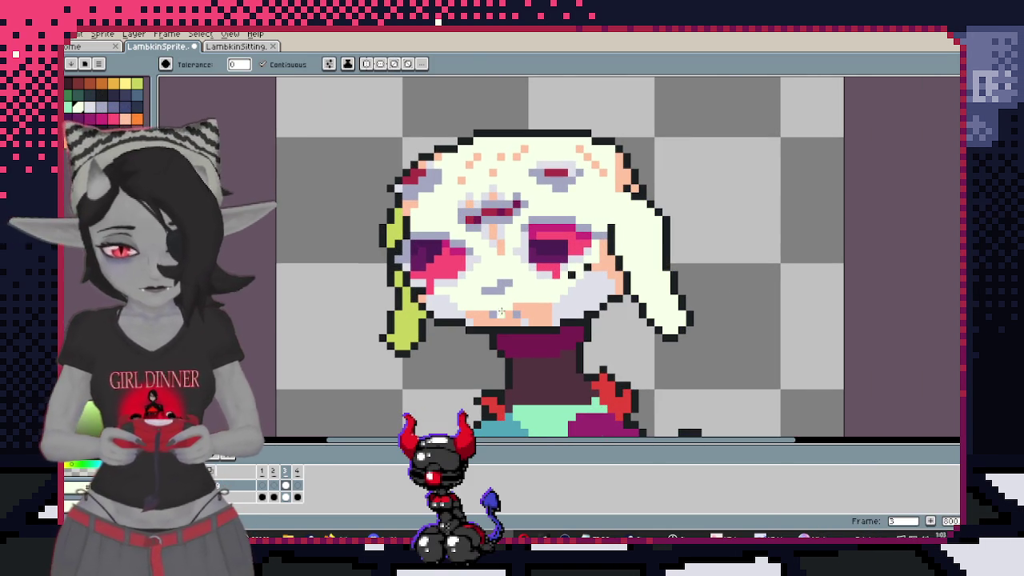
# Turn the lower-left green strand and the stray green hair pixel cream
pyautogui.click(406, 320)
pyautogui.click(398, 280)
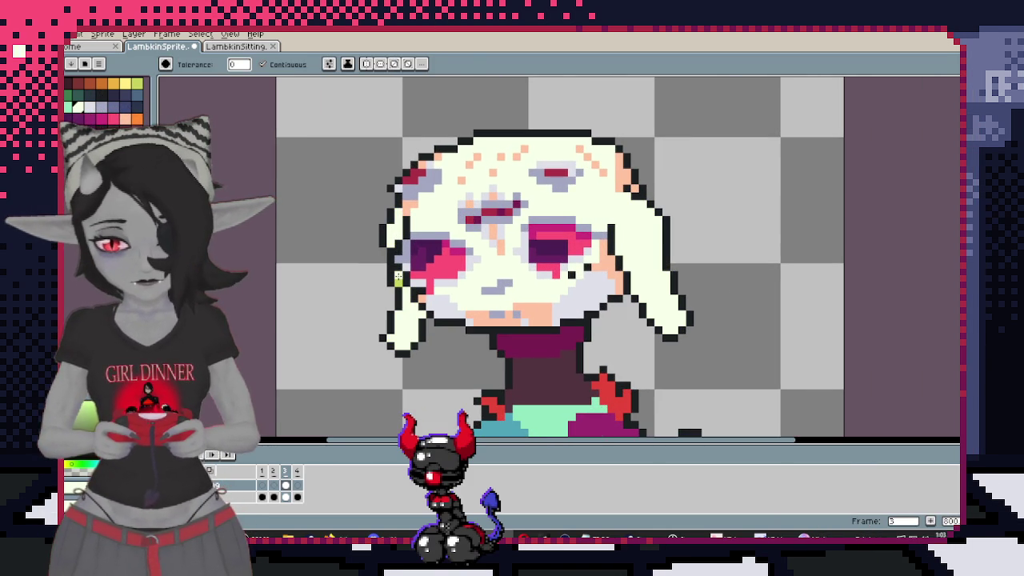
pyautogui.press('i')
pyautogui.press('w')
# Select the cream face area and draw peach shading down both ears' edges
pyautogui.click(540, 305)
pyautogui.scroll(2, 644, 302)
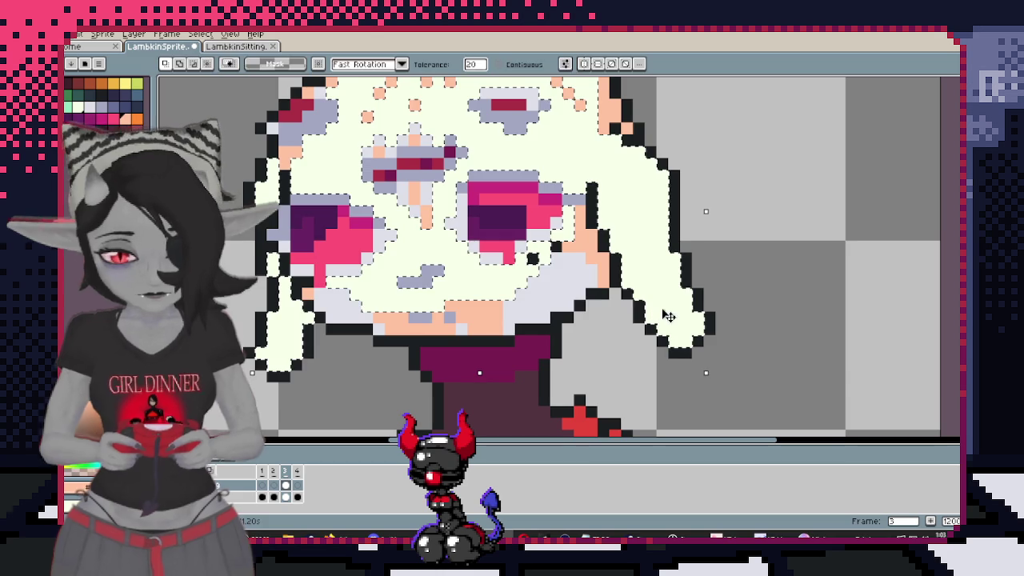
pyautogui.press('b')
pyautogui.moveTo(615, 251); pyautogui.dragTo(698, 358)
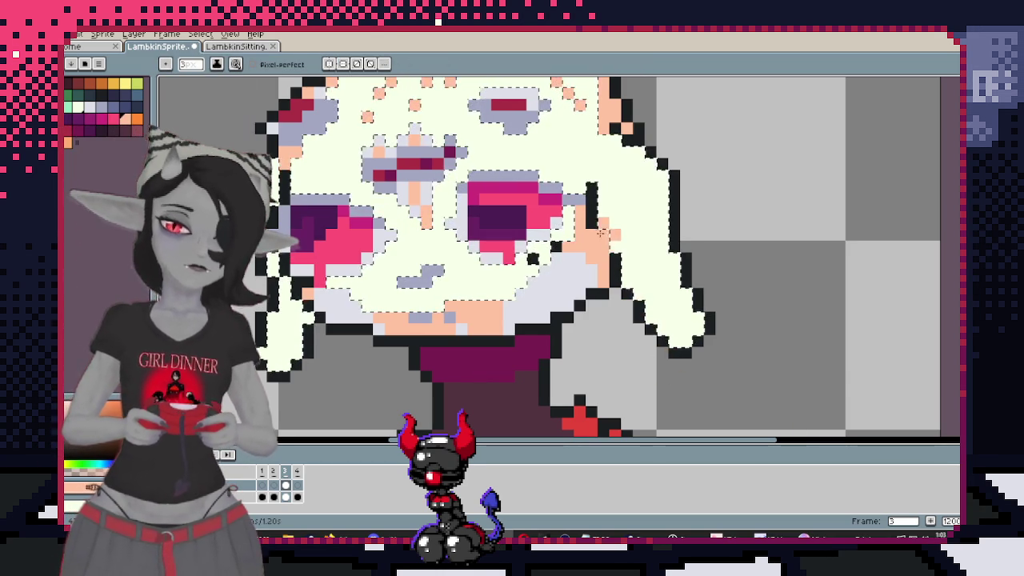
pyautogui.hscroll(-5, 653, 339)
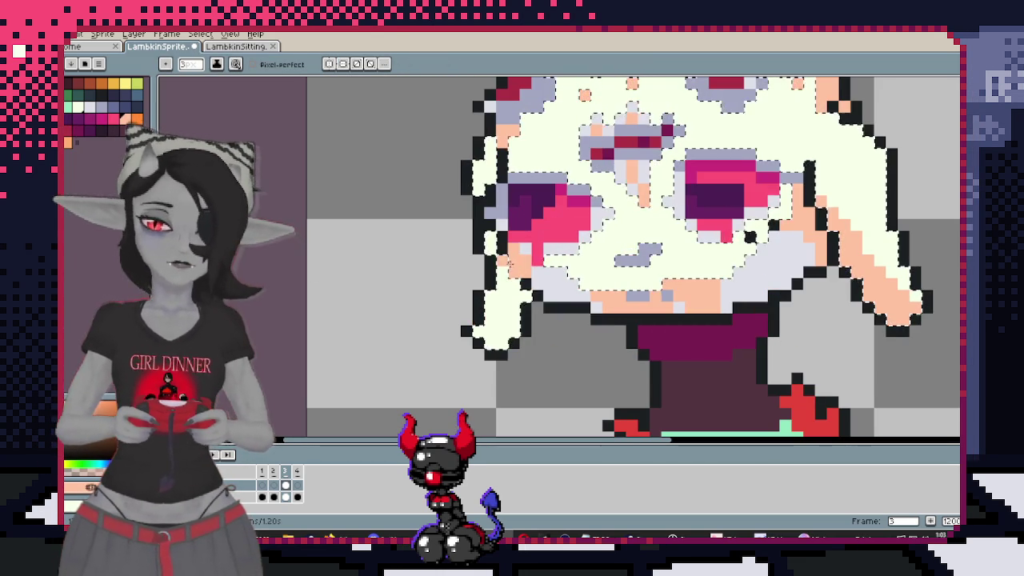
pyautogui.moveTo(504, 258); pyautogui.dragTo(513, 364)
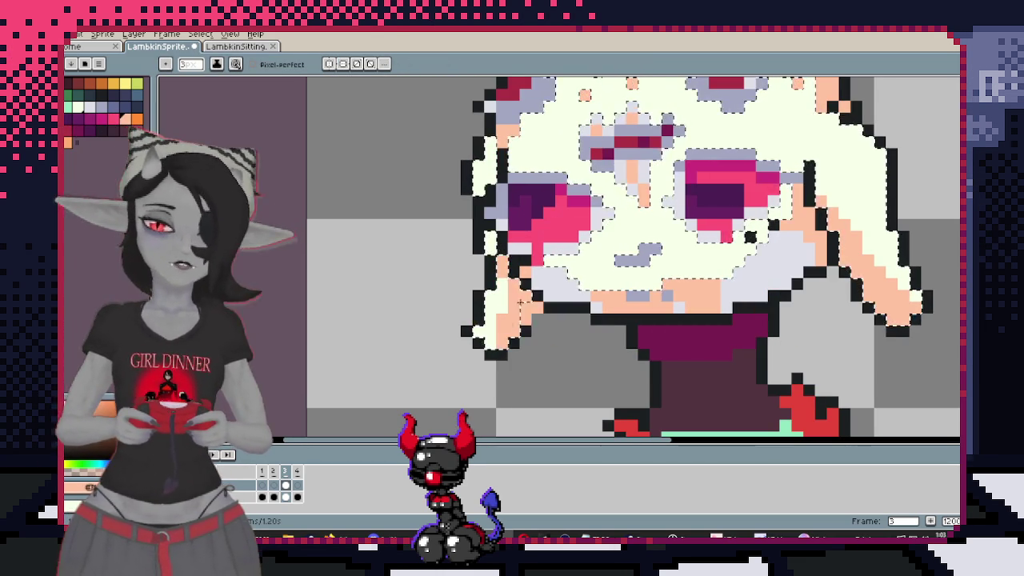
pyautogui.moveTo(507, 292); pyautogui.dragTo(489, 344)
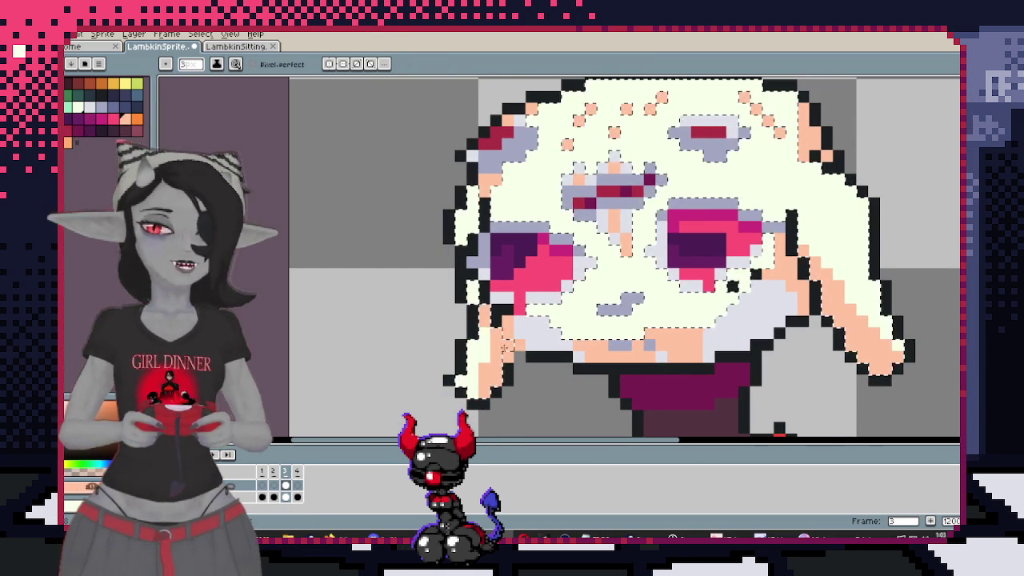
pyautogui.scroll(-4, 486, 388)
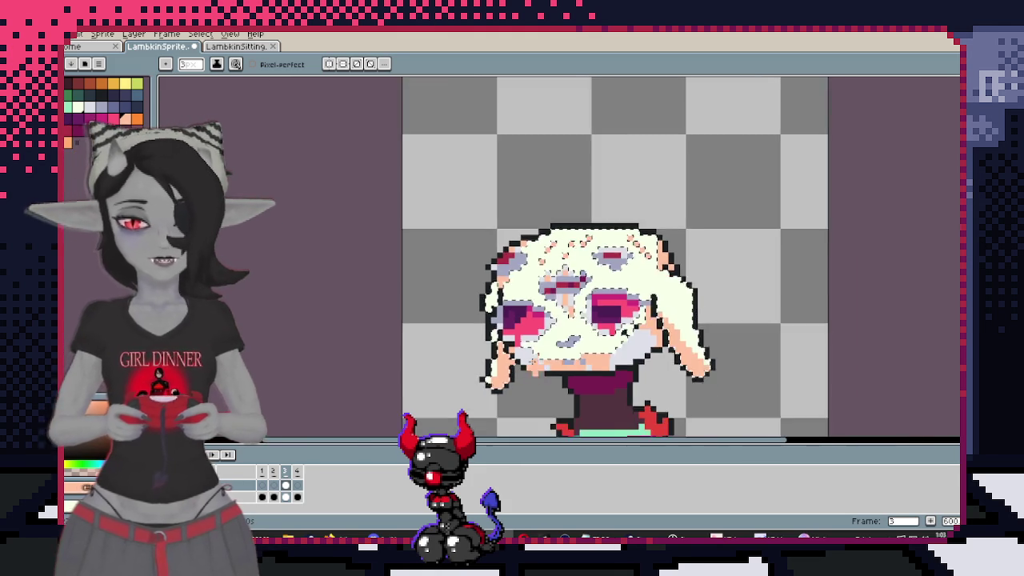
pyautogui.scroll(1, 703, 299)
pyautogui.scroll(1, 703, 299)
pyautogui.scroll(-1, 702, 299)
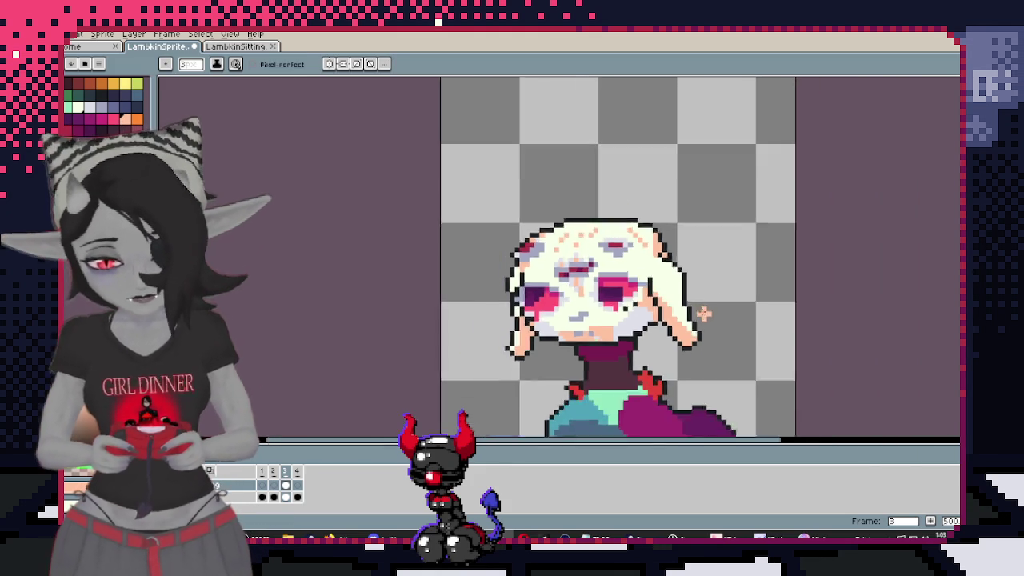
pyautogui.scroll(2, 703, 298)
pyautogui.scroll(1, 705, 300)
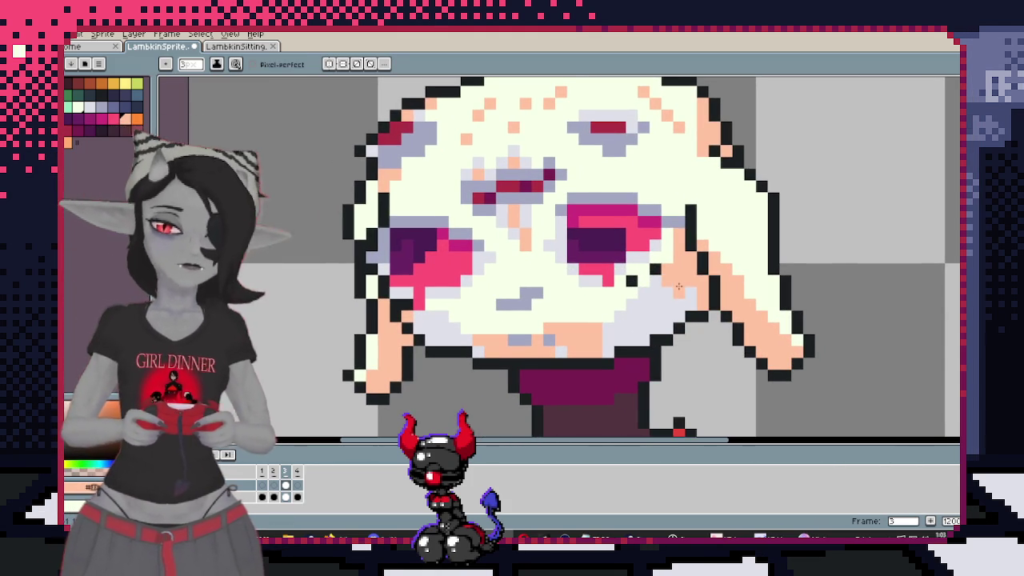
pyautogui.scroll(-2, 740, 268)
pyautogui.hscroll(1, 623, 317)
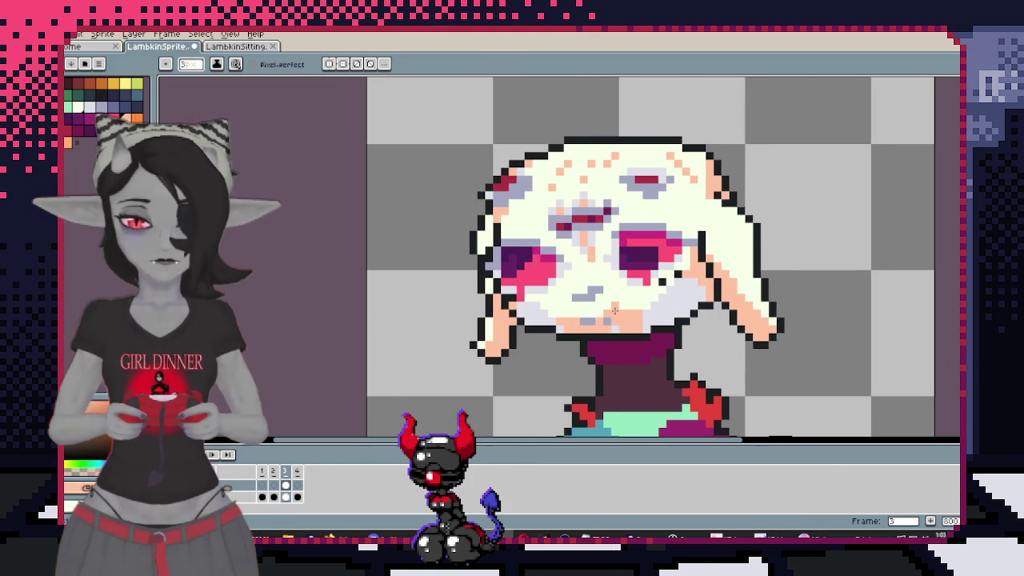
pyautogui.scroll(-1, 623, 313)
pyautogui.scroll(3, 616, 320)
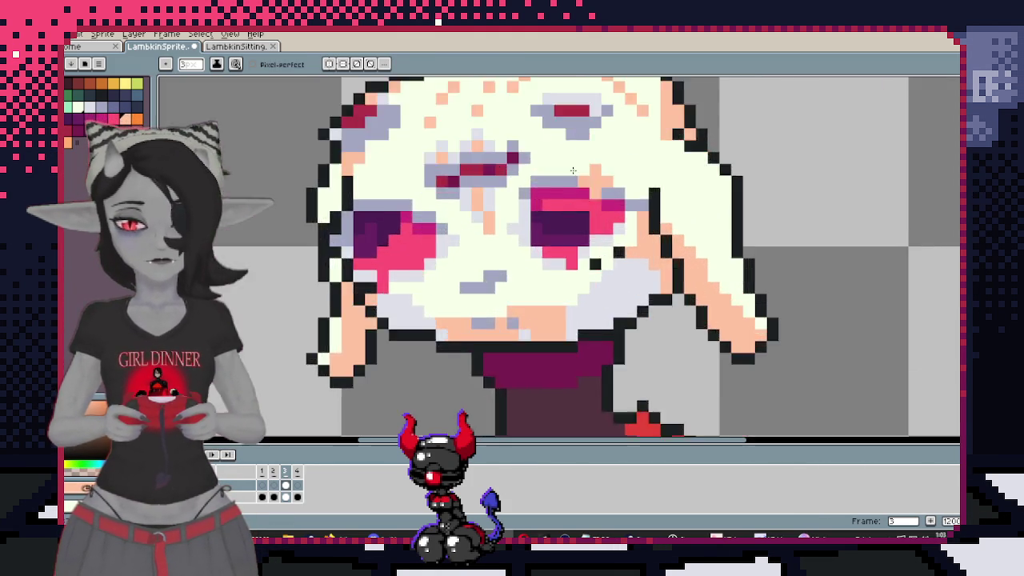
pyautogui.moveTo(612, 328); pyautogui.dragTo(624, 317)
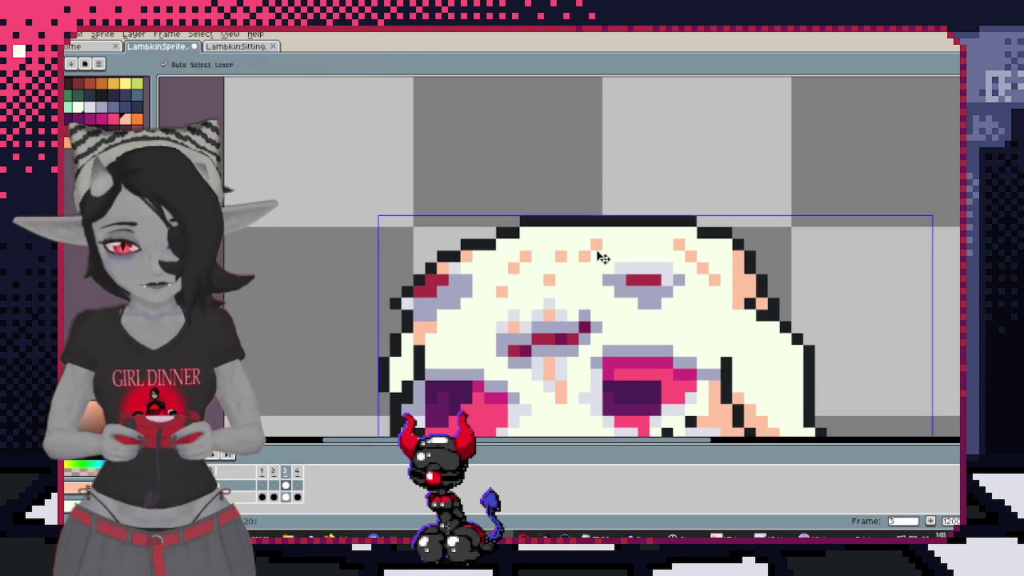
pyautogui.scroll(3, 625, 235)
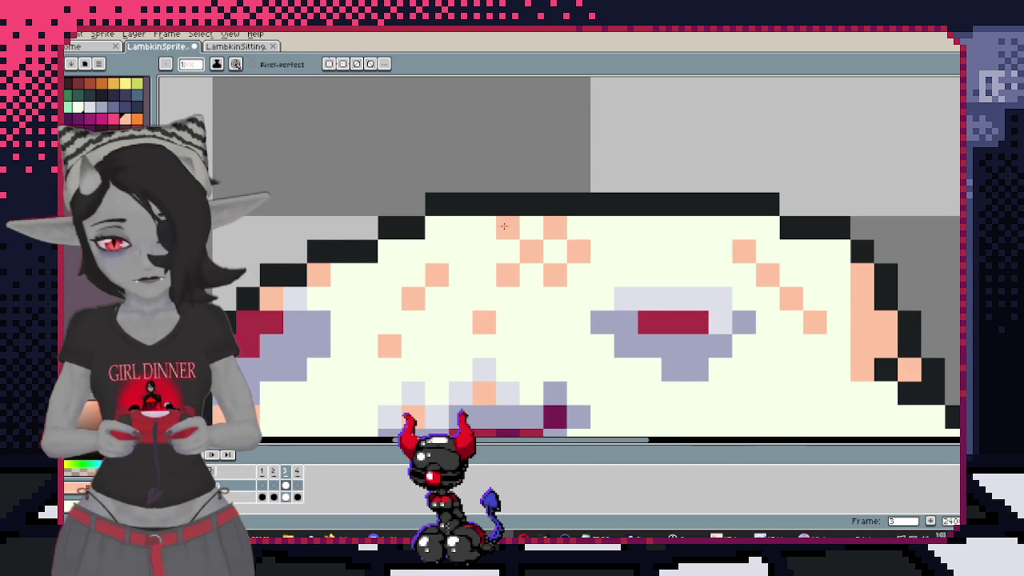
# Add two peach speckles to the head's crown and fill the dark neck with cream
pyautogui.click(445, 253)
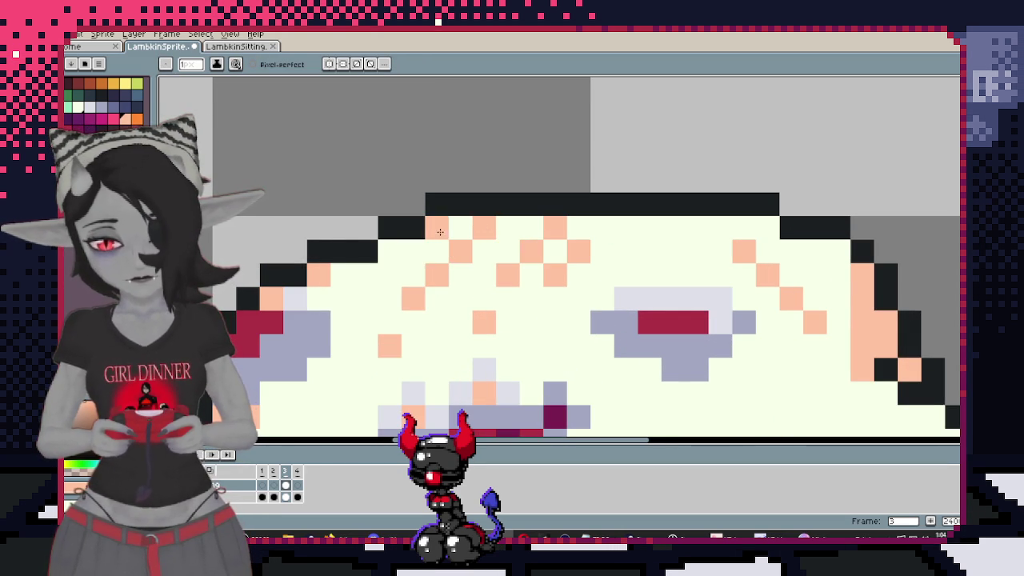
pyautogui.scroll(-2, 440, 231)
pyautogui.hscroll(-3, 440, 231)
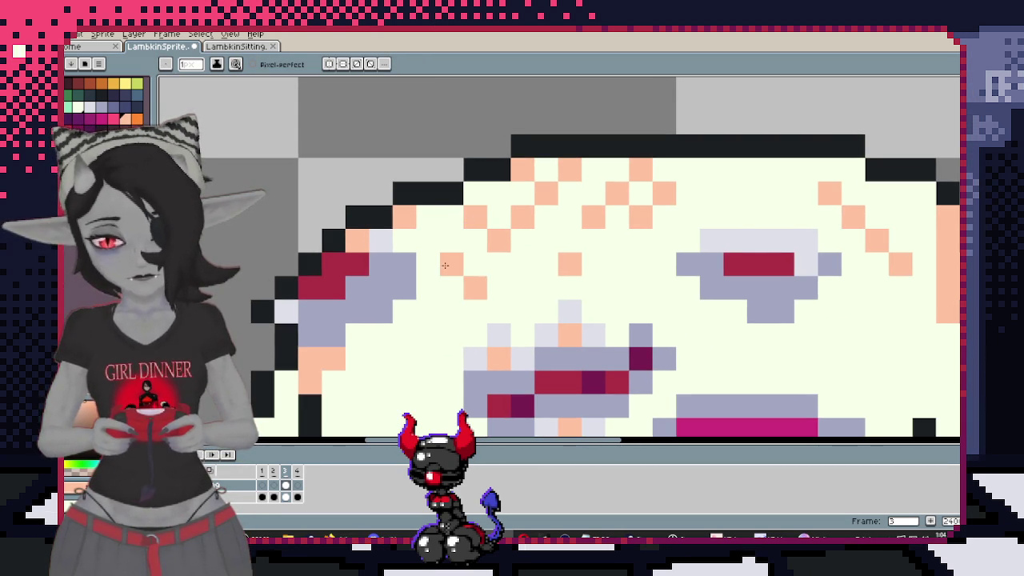
pyautogui.scroll(-3, 633, 248)
pyautogui.scroll(3, 643, 246)
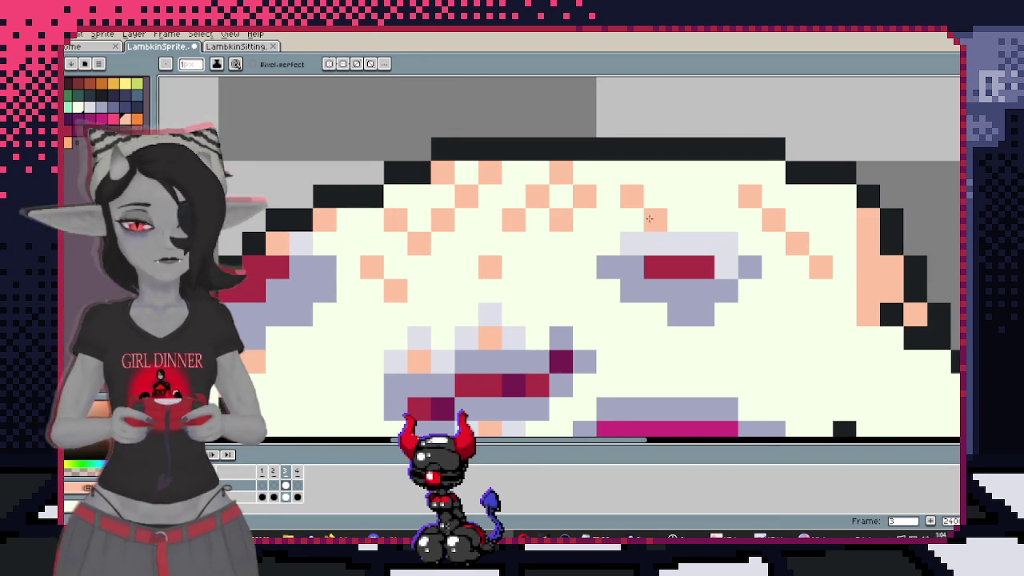
pyautogui.click(661, 174)
pyautogui.scroll(-3, 669, 187)
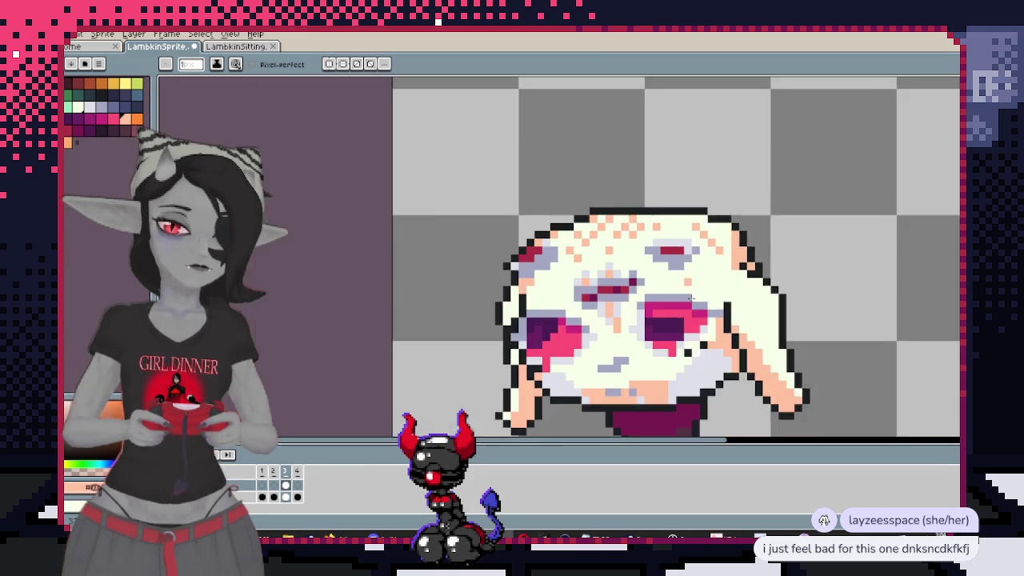
pyautogui.scroll(1, 632, 228)
pyautogui.scroll(1, 632, 228)
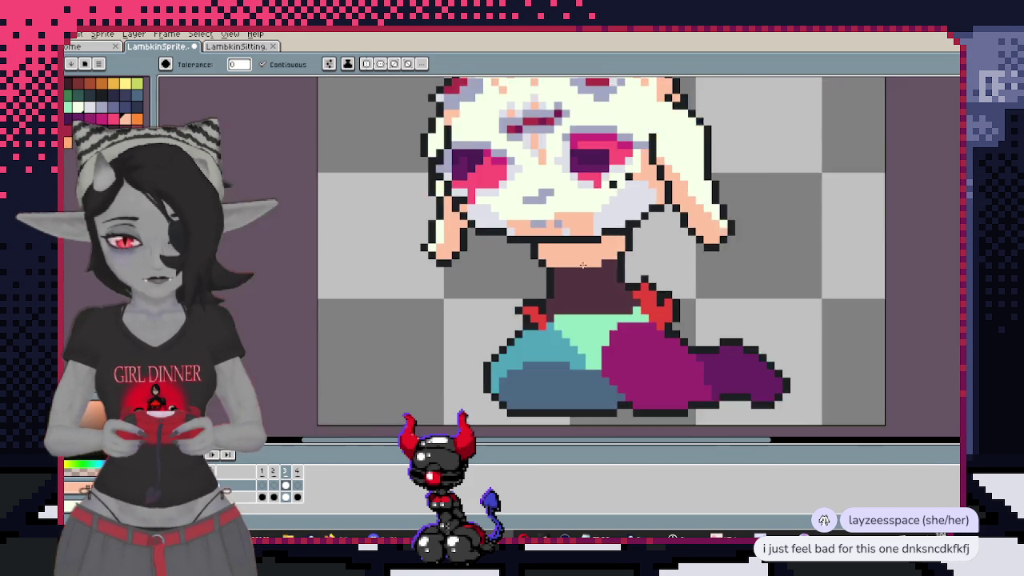
pyautogui.click(577, 303)
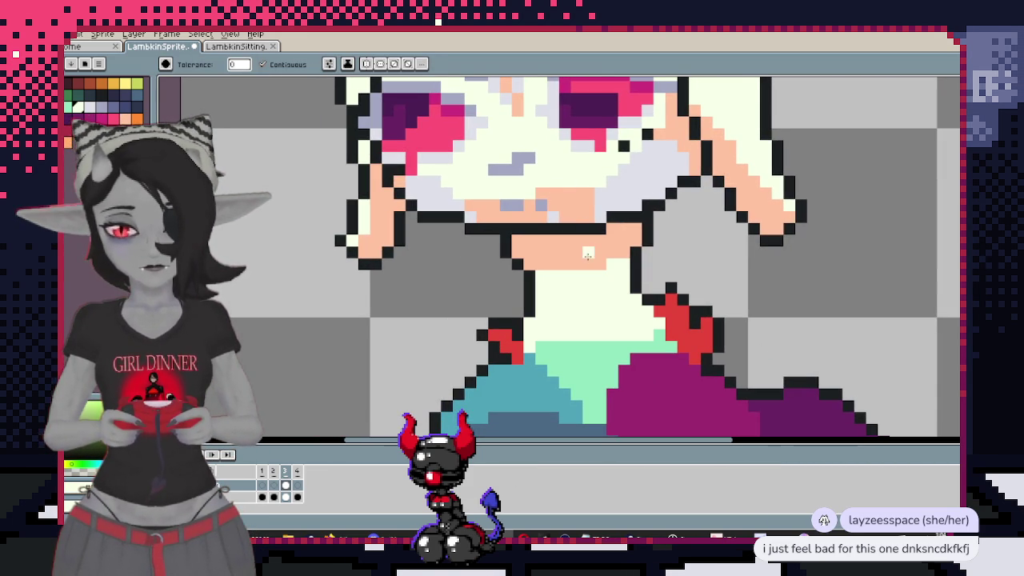
# Magic-wand select the connected cream area of the neck and torso
pyautogui.press('w')
pyautogui.click(601, 297)
pyautogui.press('b')
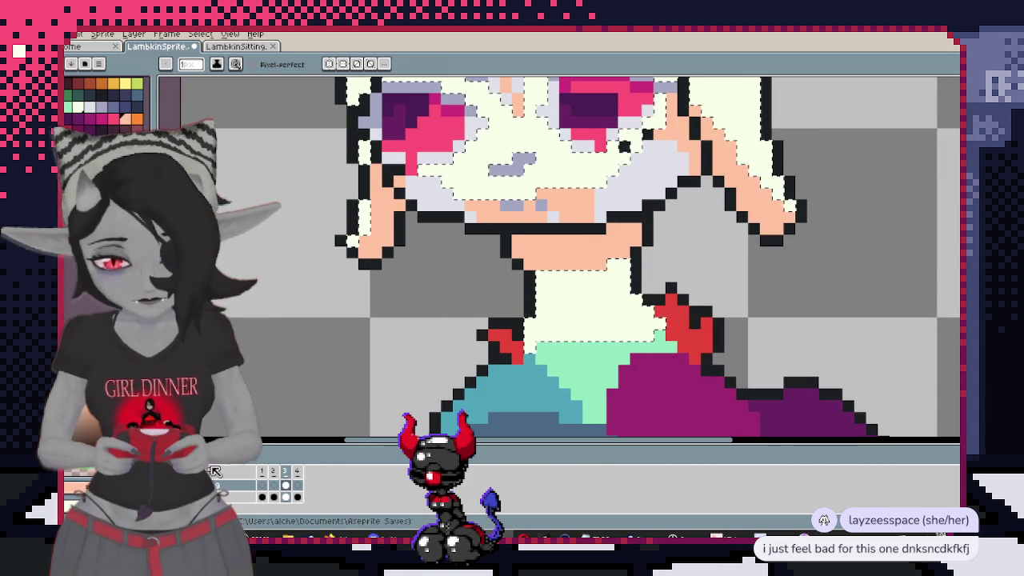
pyautogui.scroll(-3, 624, 146)
pyautogui.scroll(1, 552, 235)
pyautogui.scroll(1, 552, 234)
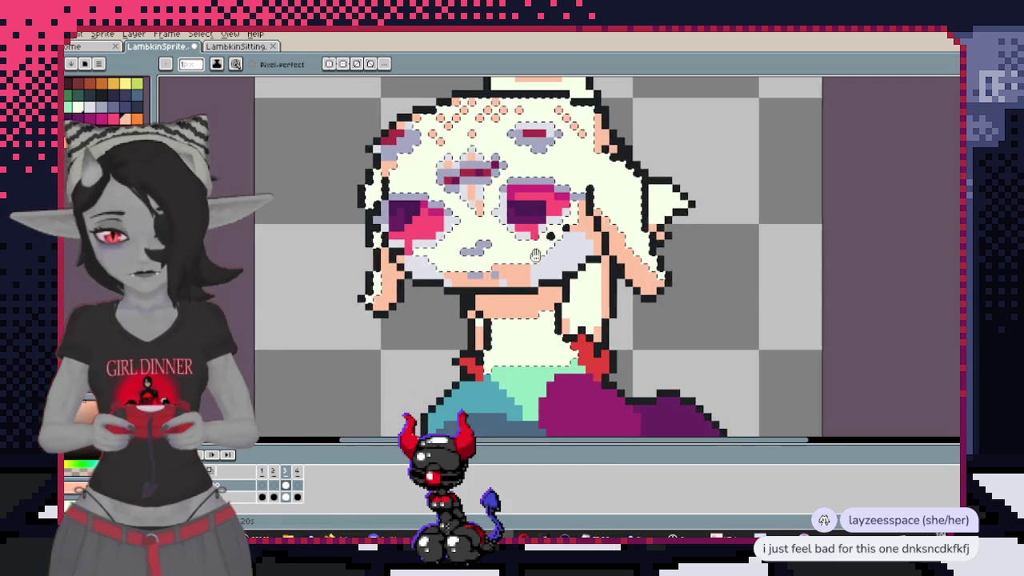
pyautogui.moveTo(552, 235); pyautogui.dragTo(530, 296)
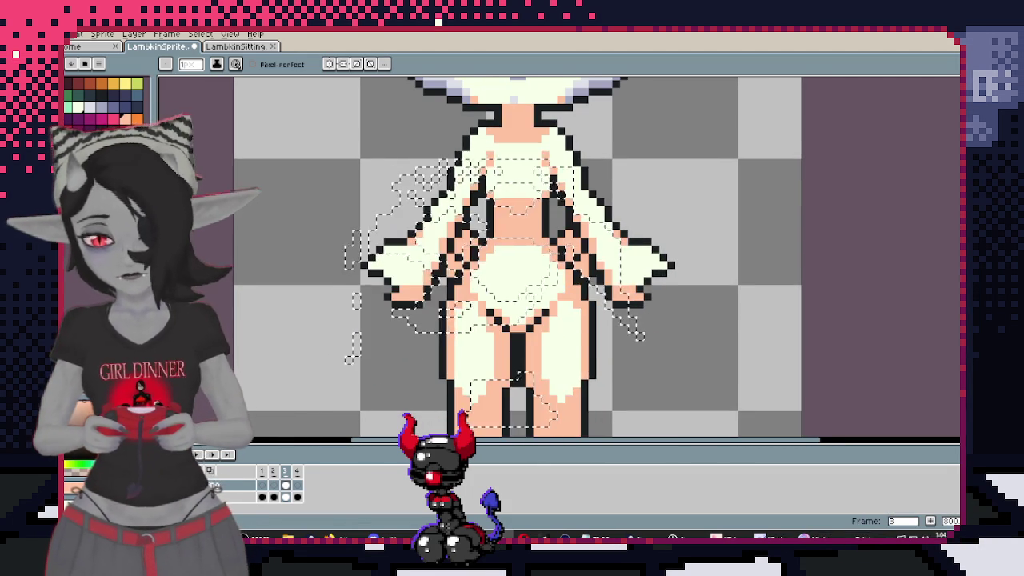
pyautogui.scroll(2, 530, 296)
pyautogui.scroll(1, 521, 312)
pyautogui.scroll(-1, 515, 320)
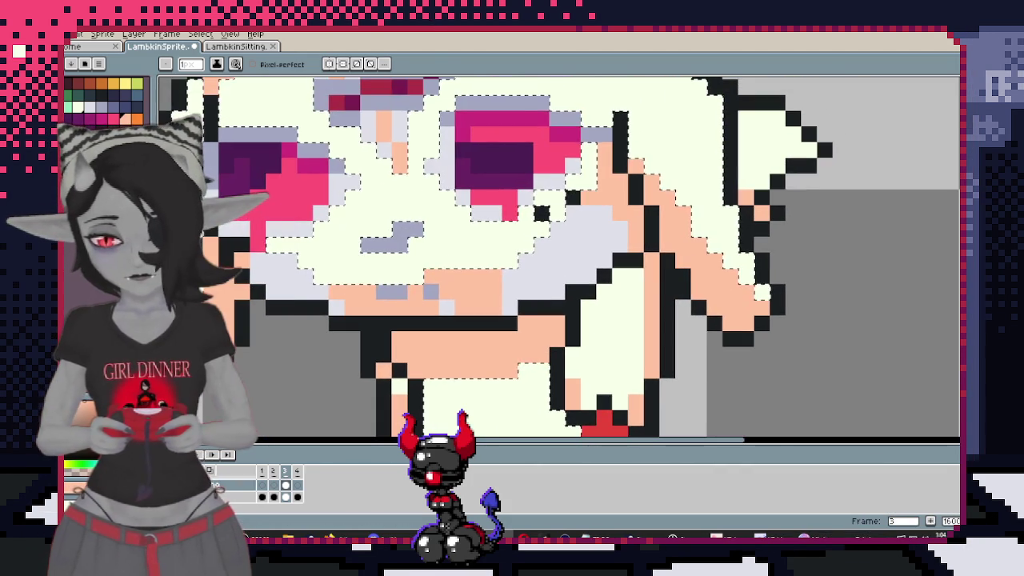
pyautogui.scroll(2, 514, 320)
pyautogui.scroll(-3, 520, 256)
pyautogui.scroll(1, 520, 256)
pyautogui.scroll(2, 520, 256)
pyautogui.scroll(1, 520, 240)
pyautogui.moveTo(523, 359); pyautogui.dragTo(543, 255)
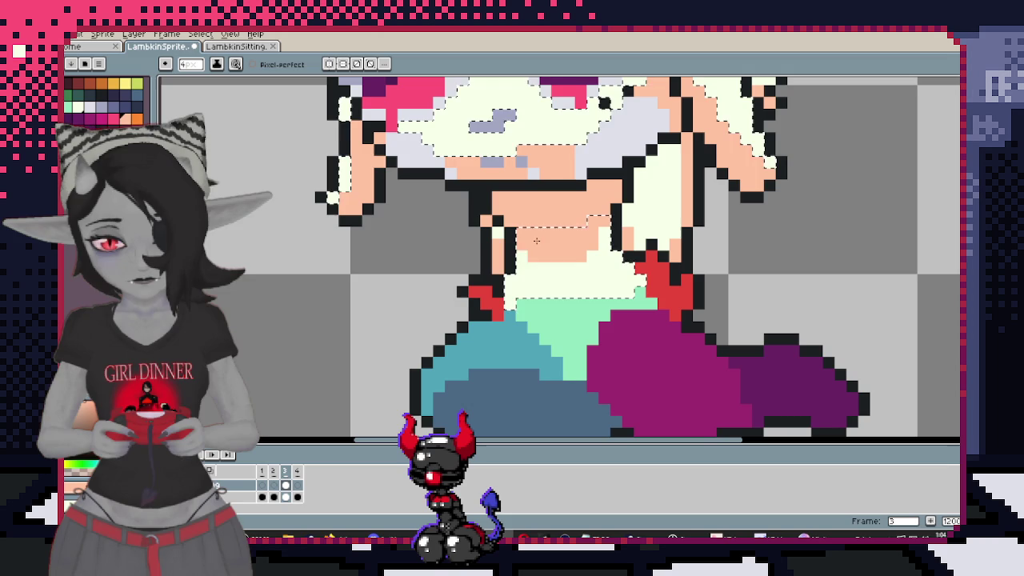
# Paint peach skin over the upper torso, then deselect and undo the stray white stroke
pyautogui.moveTo(533, 260); pyautogui.dragTo(501, 303)
pyautogui.moveTo(634, 346); pyautogui.dragTo(652, 287)
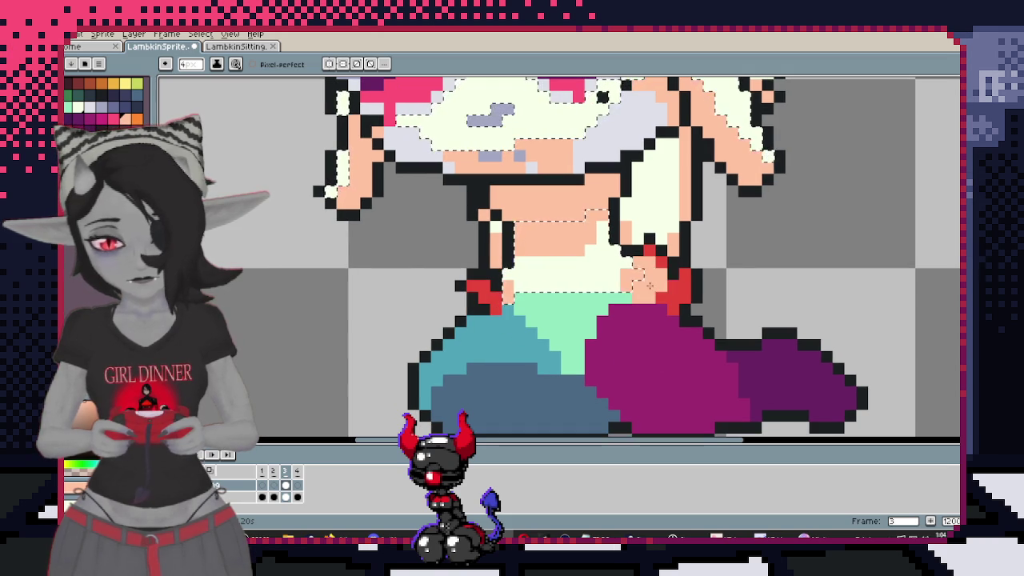
pyautogui.moveTo(723, 327); pyautogui.dragTo(613, 296)
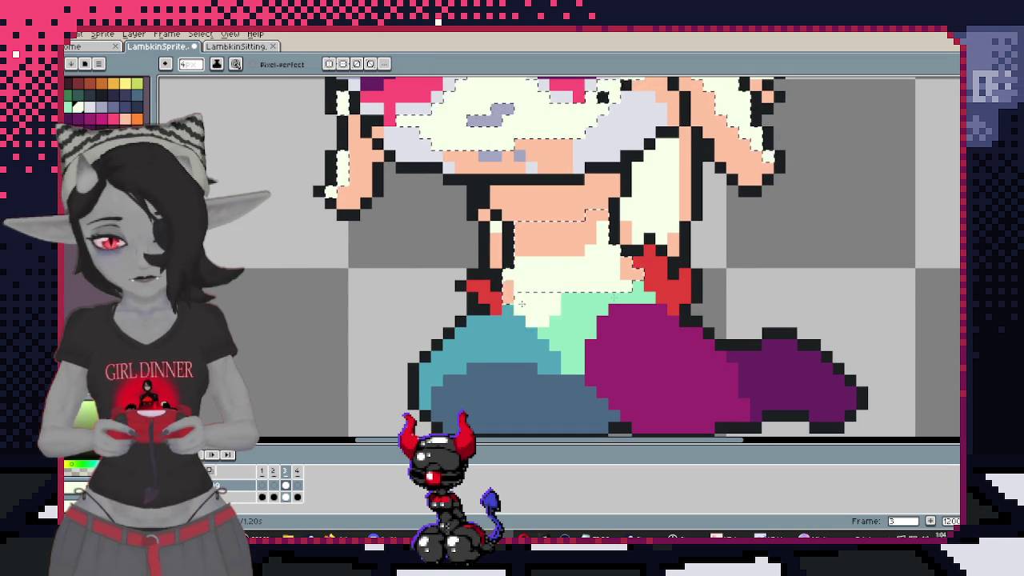
pyautogui.hotkey('ctrl', 'd')
pyautogui.scroll(2, 536, 304)
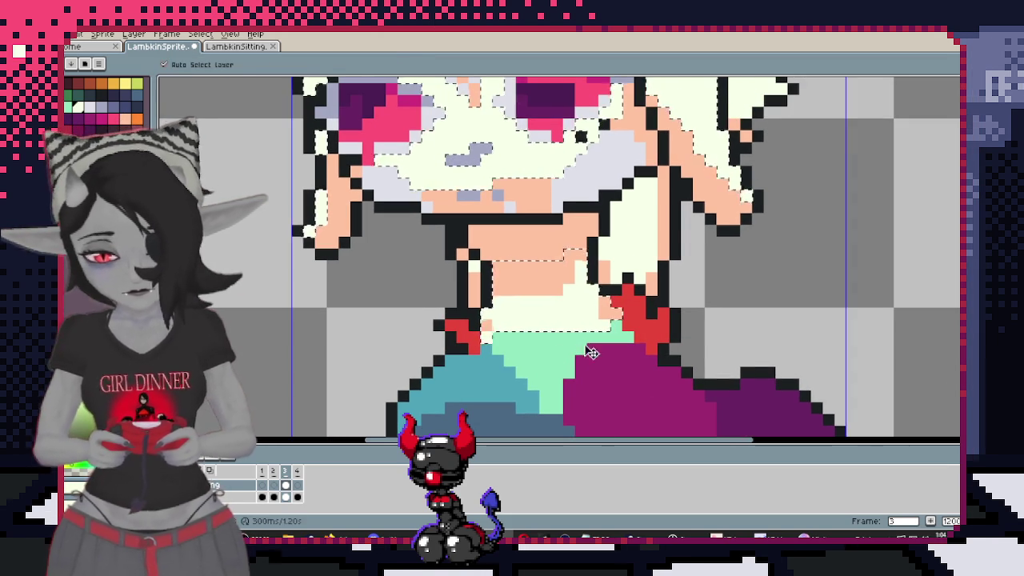
pyautogui.press('i')
pyautogui.press('b')
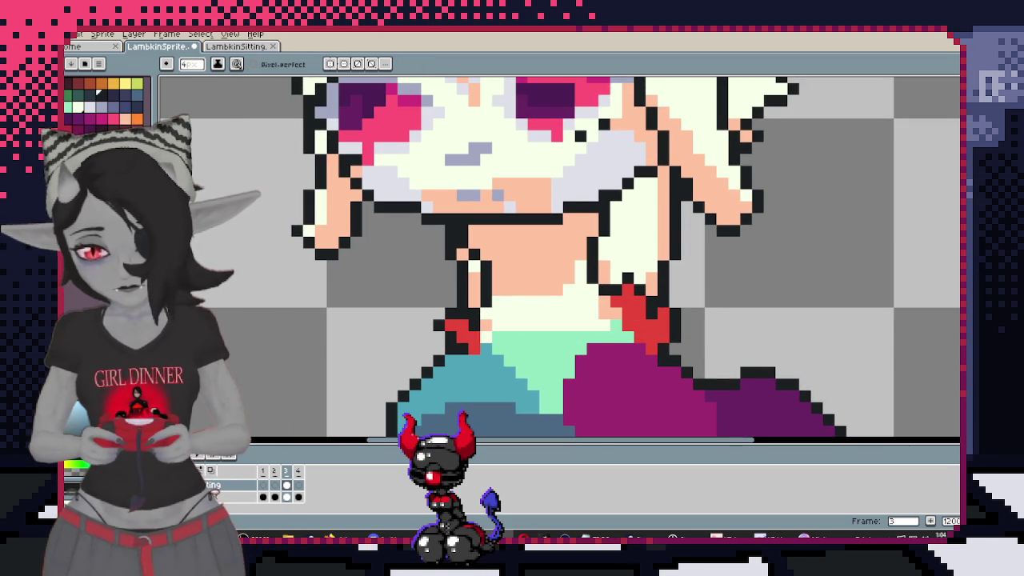
pyautogui.hotkey('ctrl', 'z')
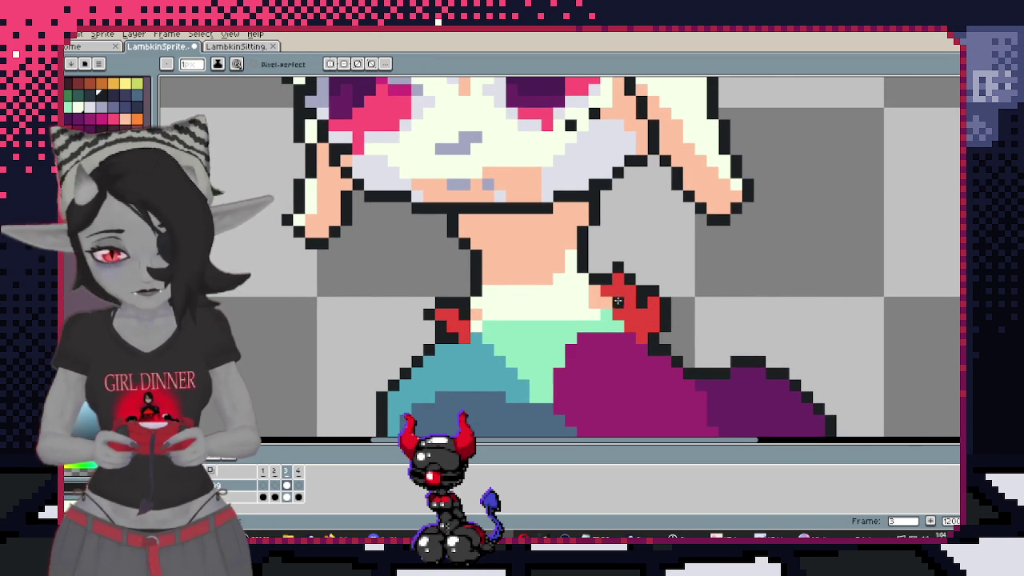
pyautogui.scroll(1, 617, 301)
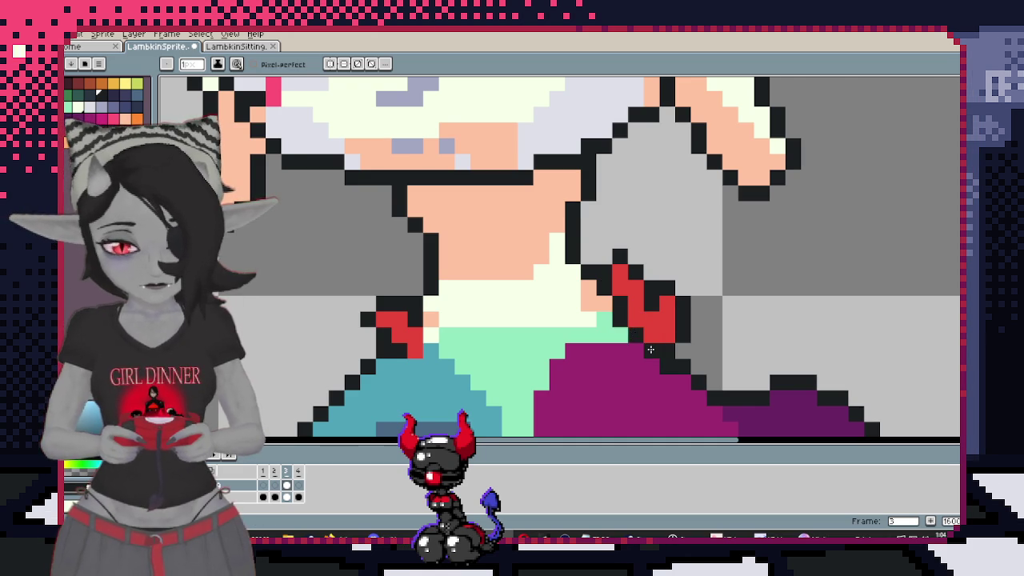
pyautogui.moveTo(493, 335); pyautogui.dragTo(643, 282)
pyautogui.scroll(-5, 560, 302)
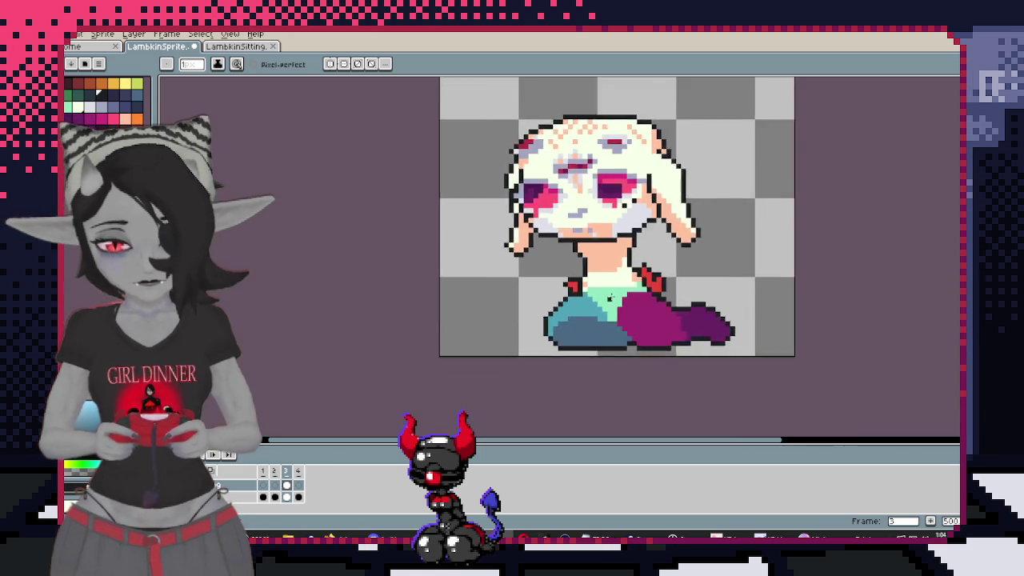
# Pick the peach skin colour and fill the red bits beside the neck with it
pyautogui.scroll(4, 662, 298)
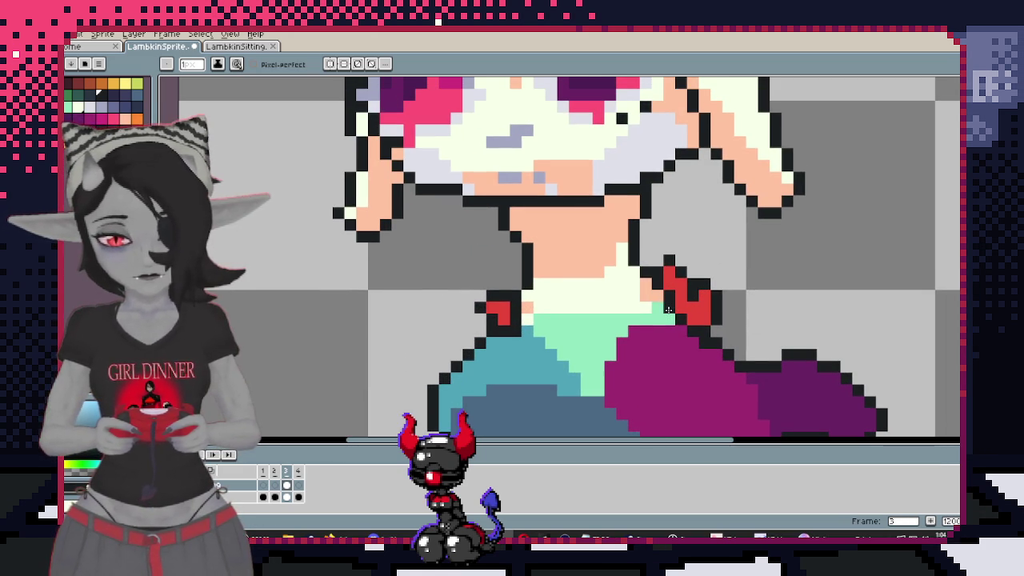
pyautogui.press('b')
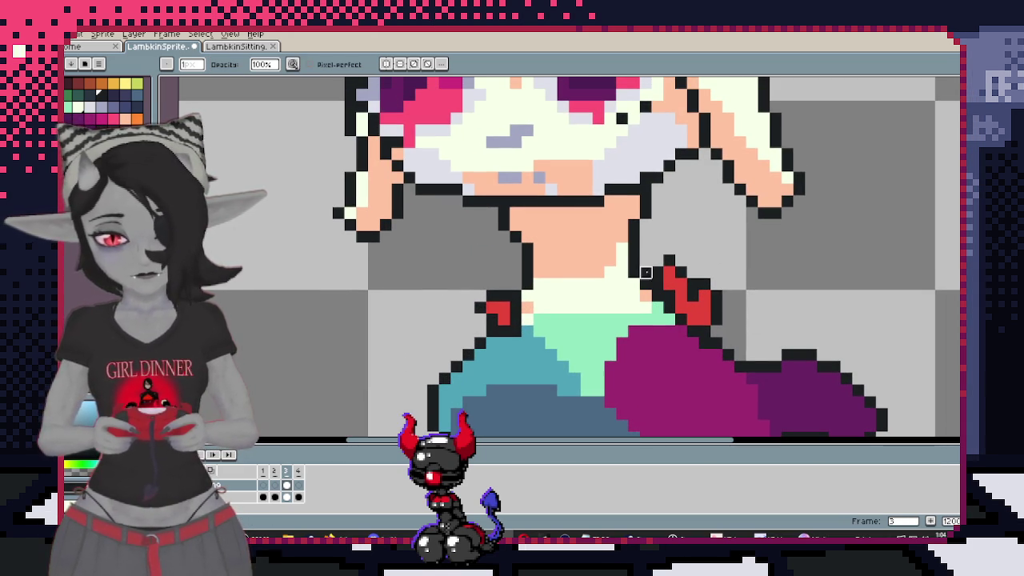
pyautogui.press('i')
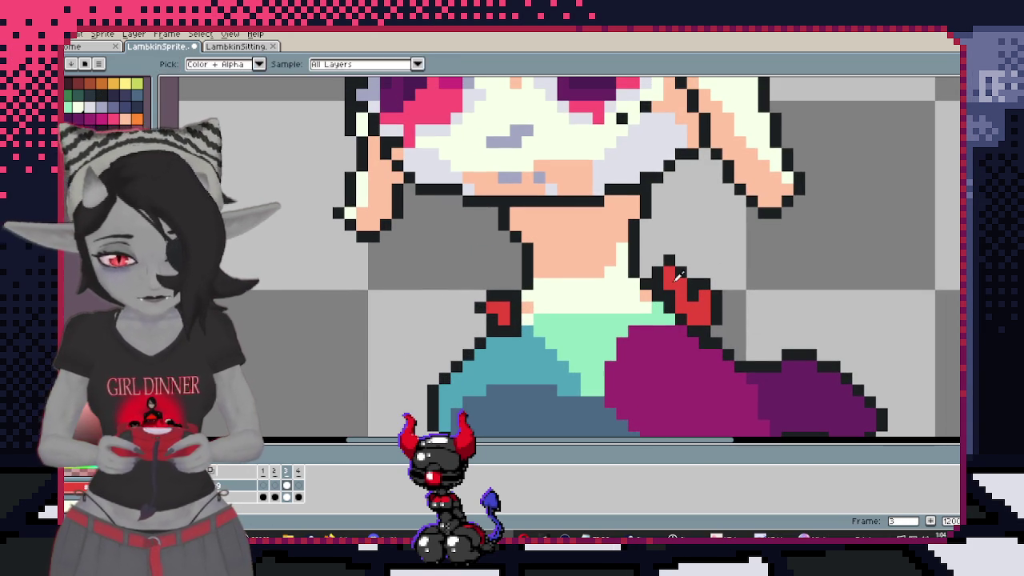
pyautogui.scroll(-3, 640, 288)
pyautogui.scroll(2, 624, 292)
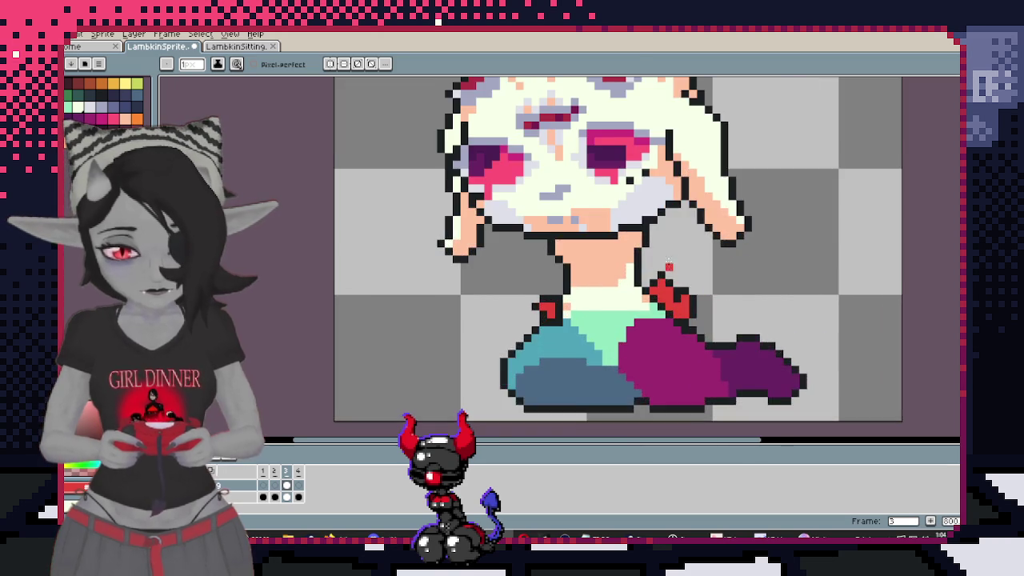
pyautogui.scroll(1, 606, 296)
pyautogui.press('i')
pyautogui.click(605, 296)
pyautogui.click(653, 340)
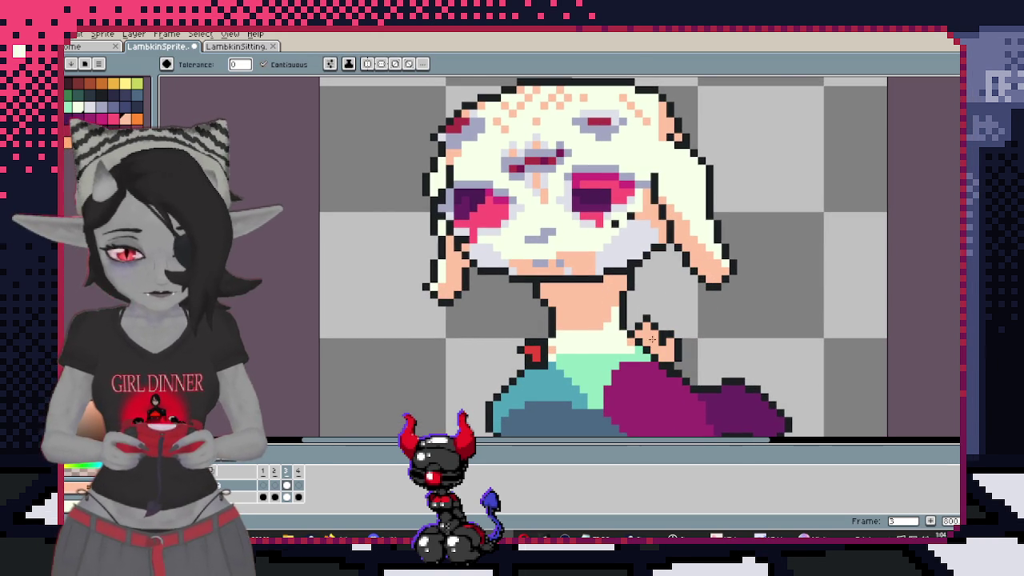
# Fill the teal patch left of the mint shirt with peach
pyautogui.scroll(-1, 564, 345)
pyautogui.press('i')
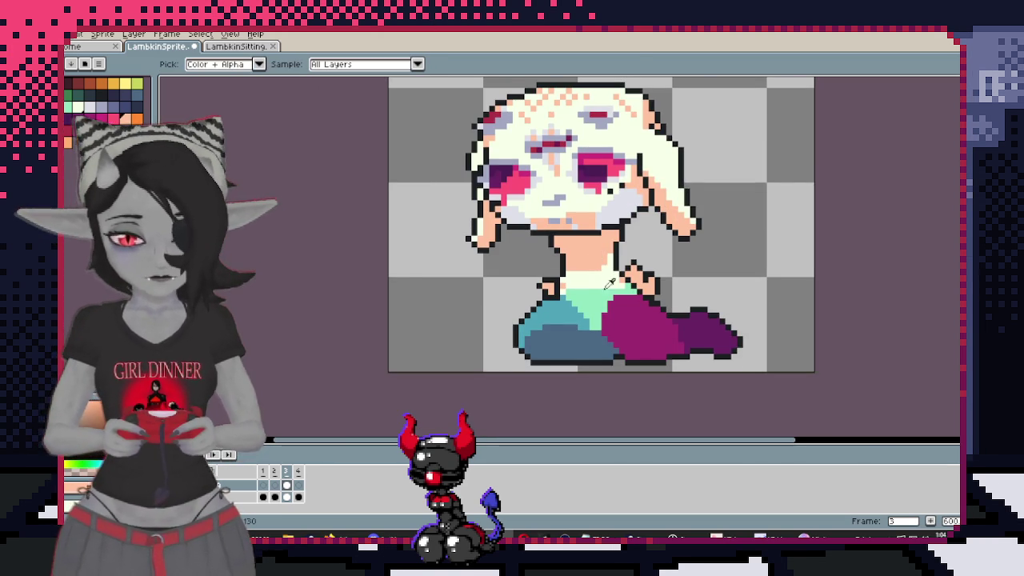
pyautogui.scroll(3, 592, 252)
pyautogui.press('g')
pyautogui.click(584, 307)
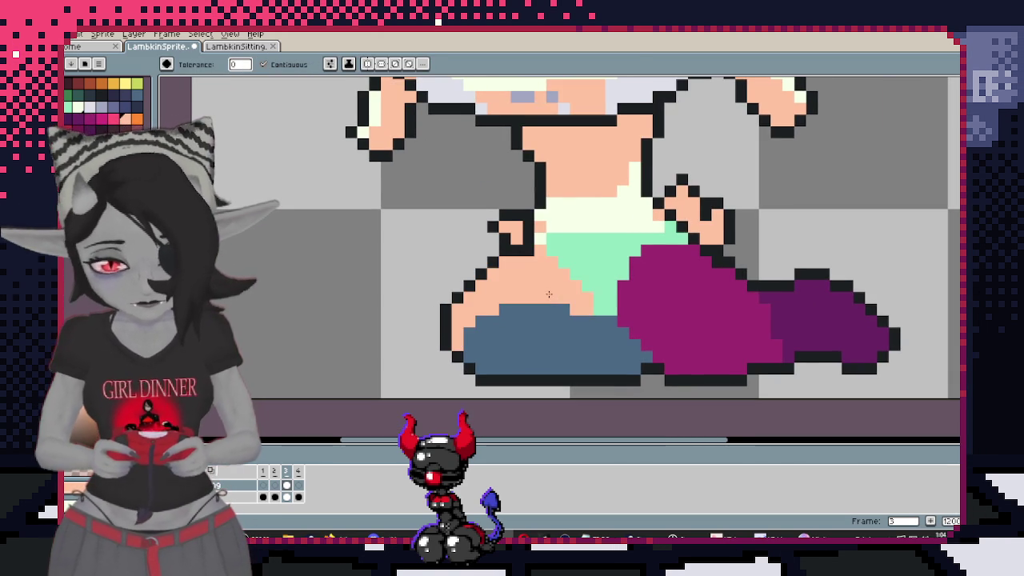
# Select the peach skin areas and repaint the pixels left of the mint shirt cream
pyautogui.press('w')
pyautogui.click(568, 311)
pyautogui.press('b')
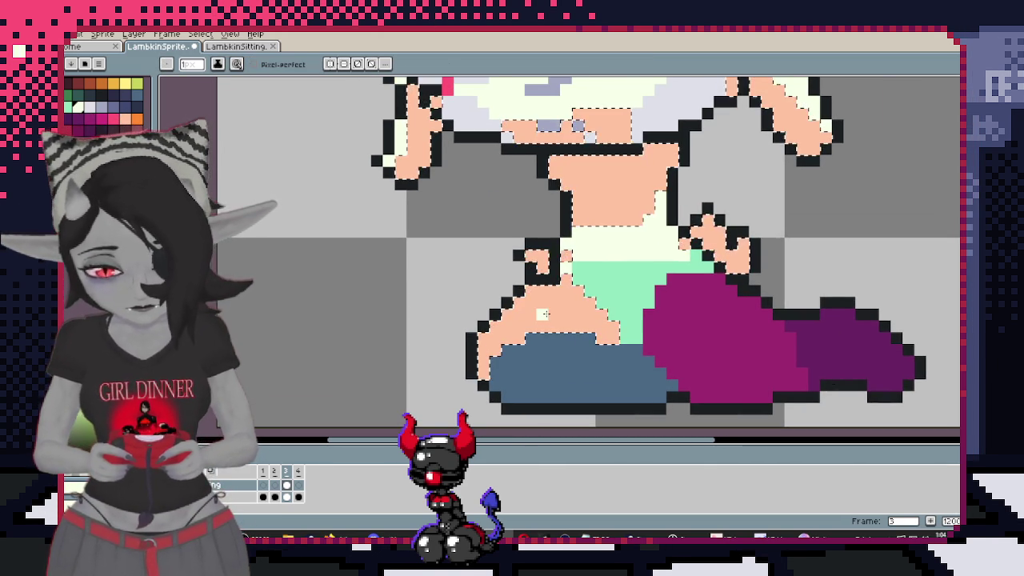
pyautogui.moveTo(549, 315)
pyautogui.mouseDown()
pyautogui.moveTo(592, 308)
pyautogui.moveTo(552, 253)
pyautogui.mouseUp()
pyautogui.hotkey('ctrl', 'd')
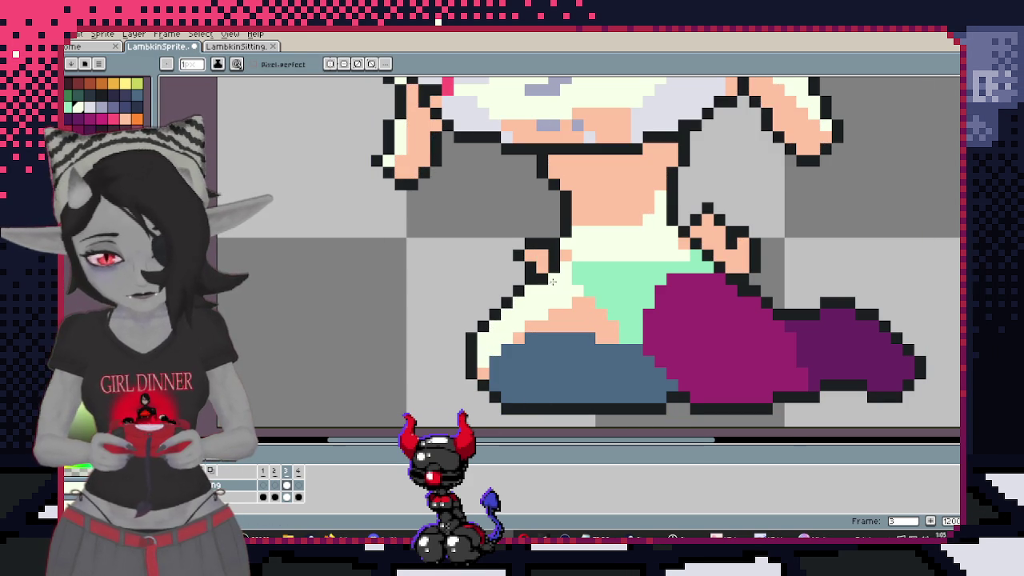
# Select the blue lower body and paint it peach with a 3px brush
pyautogui.scroll(-3, 552, 282)
pyautogui.scroll(3, 587, 255)
pyautogui.press('i')
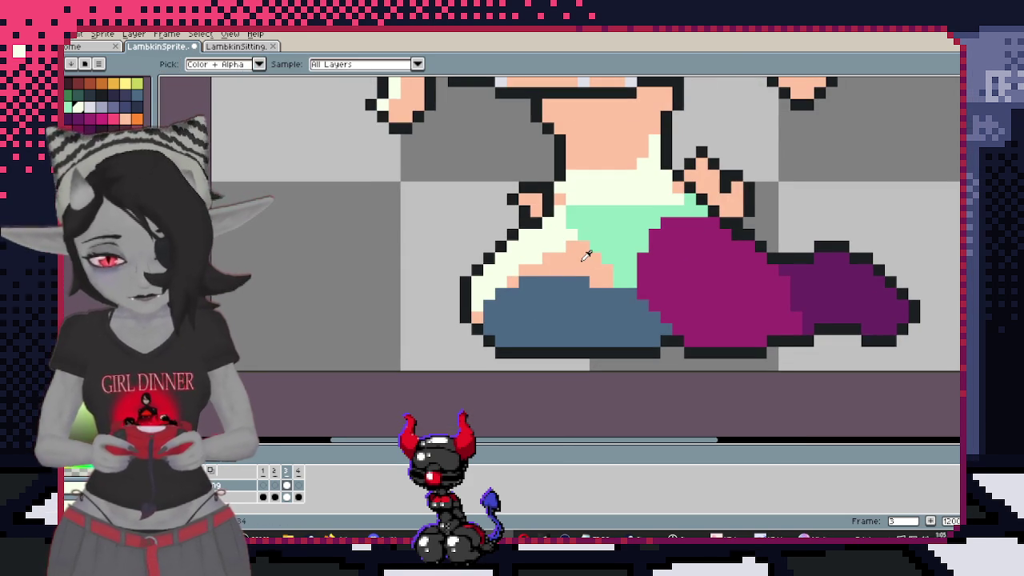
pyautogui.click(570, 312)
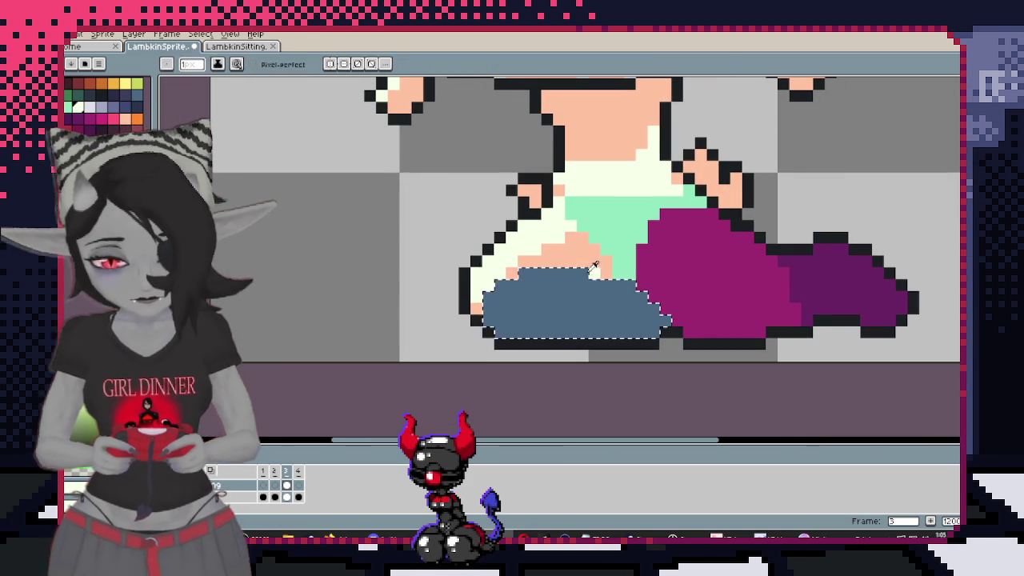
pyautogui.press('+')
pyautogui.press('+')
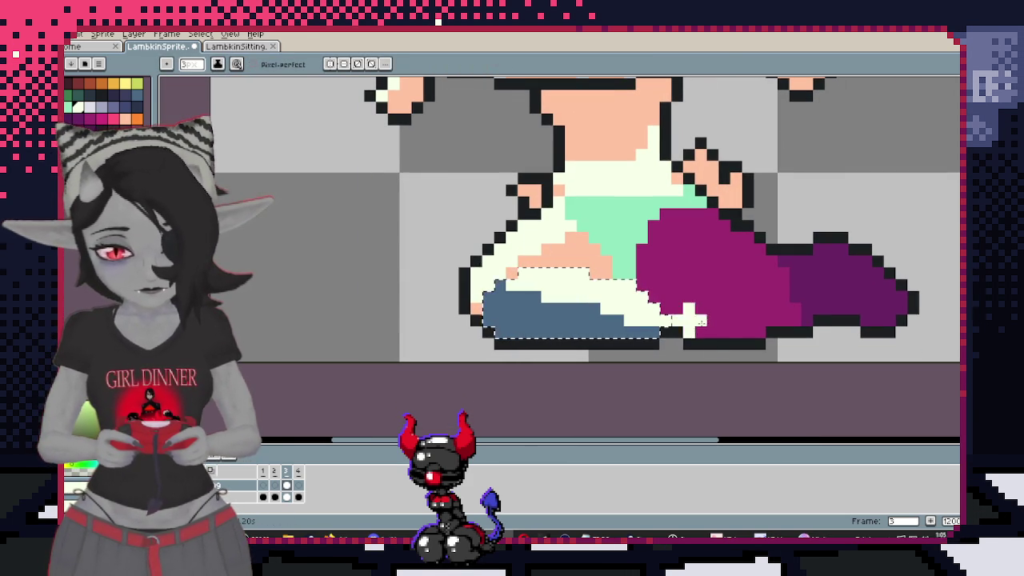
pyautogui.keyDown('alt'); pyautogui.click(496, 298); pyautogui.keyUp('alt')
pyautogui.moveTo(518, 310); pyautogui.dragTo(544, 313)
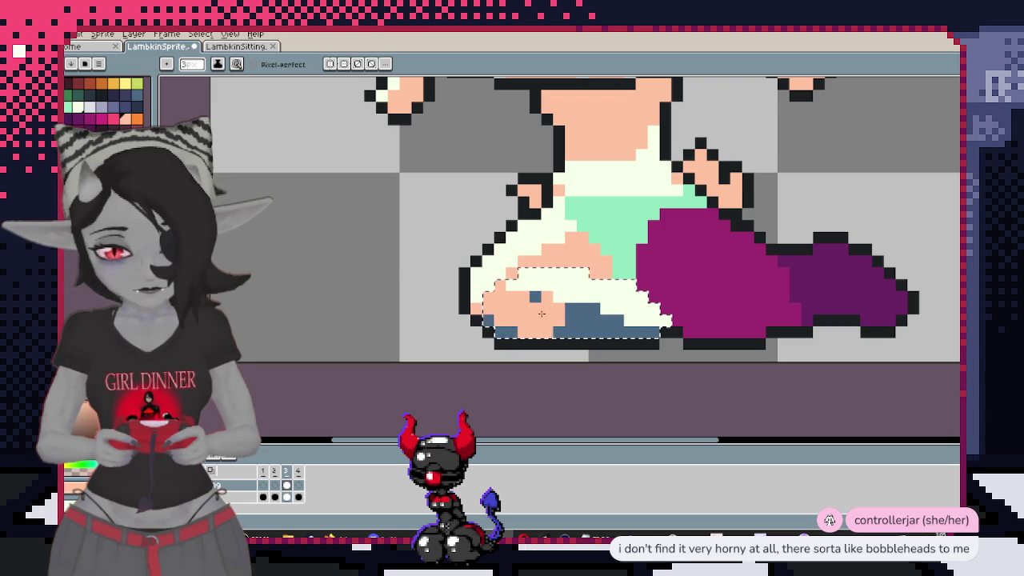
pyautogui.moveTo(639, 342)
pyautogui.mouseDown()
pyautogui.moveTo(617, 330)
pyautogui.moveTo(546, 326)
pyautogui.mouseUp()
pyautogui.hotkey('ctrl', 'd')
# Draw a short black outline line across the legs
pyautogui.keyDown('alt'); pyautogui.click(517, 342); pyautogui.keyUp('alt')
pyautogui.press('v')
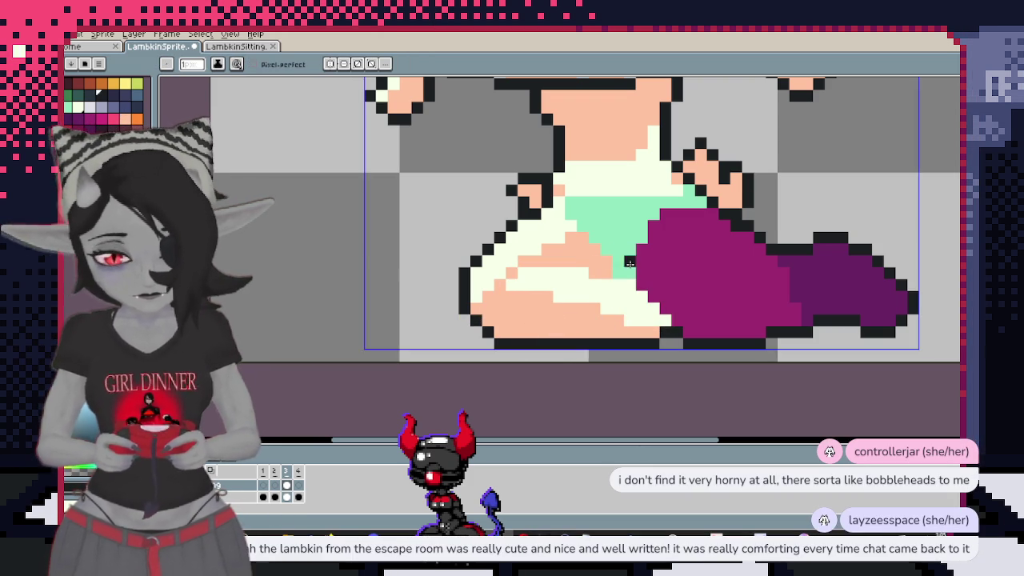
pyautogui.moveTo(582, 261); pyautogui.dragTo(526, 264)
pyautogui.scroll(-4, 511, 273)
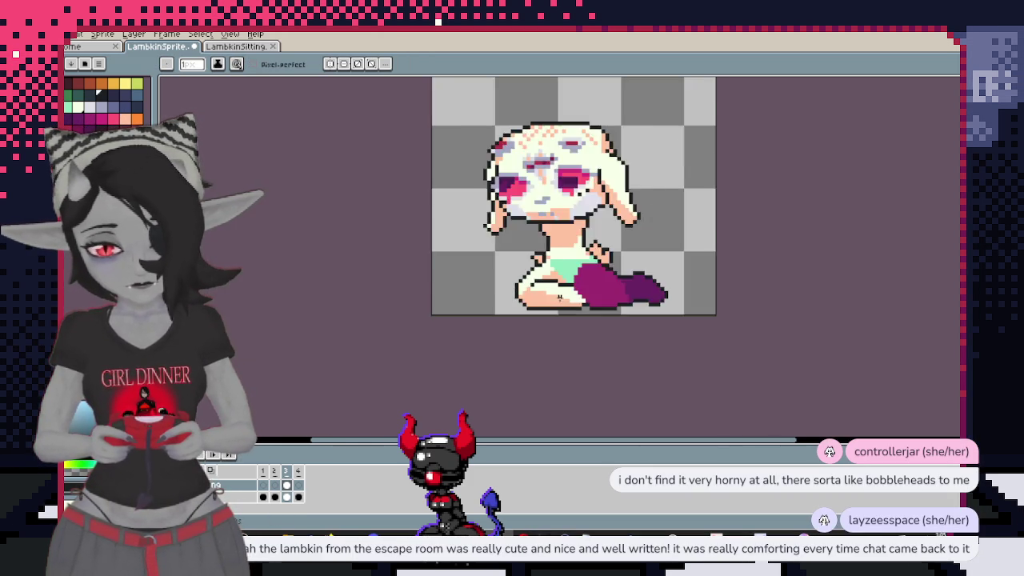
# Touch up the pixels around the purple leg shape and outline it in black
pyautogui.scroll(3, 561, 280)
pyautogui.scroll(-1, 620, 298)
pyautogui.scroll(1, 620, 298)
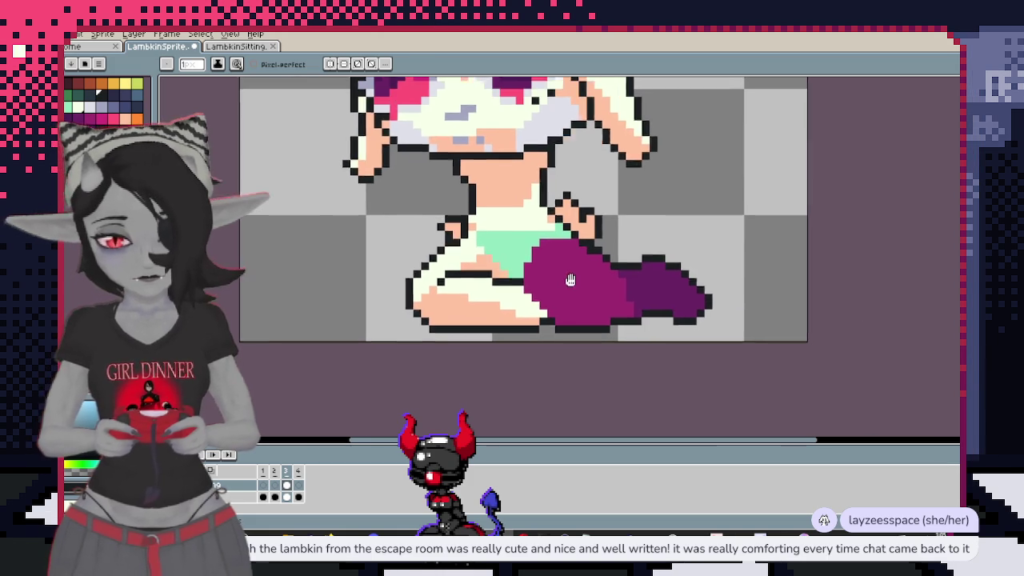
pyautogui.scroll(1, 567, 281)
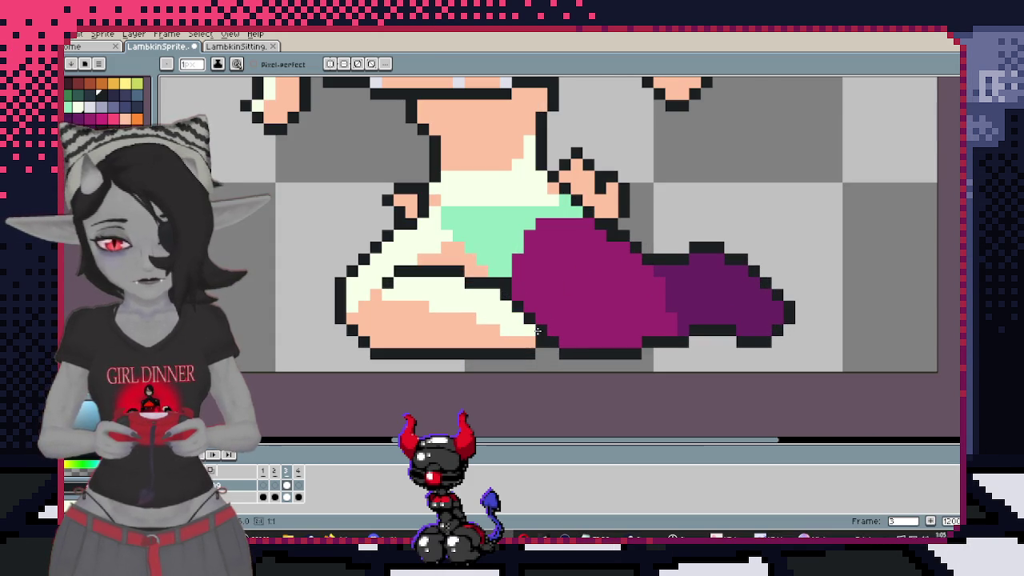
pyautogui.scroll(-2, 560, 280)
pyautogui.scroll(2, 617, 263)
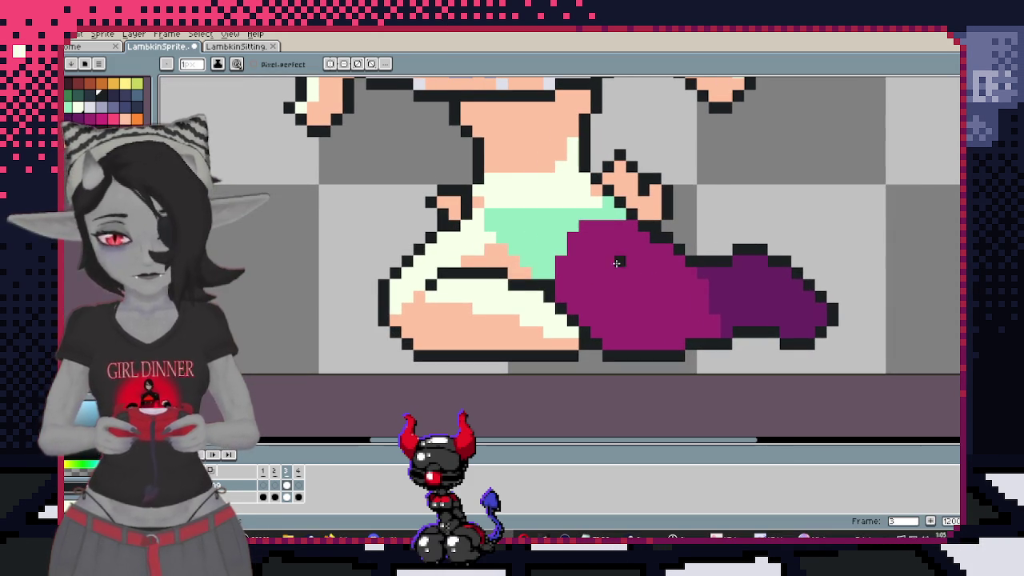
pyautogui.click(517, 272)
pyautogui.scroll(-1, 542, 270)
pyautogui.scroll(1, 520, 289)
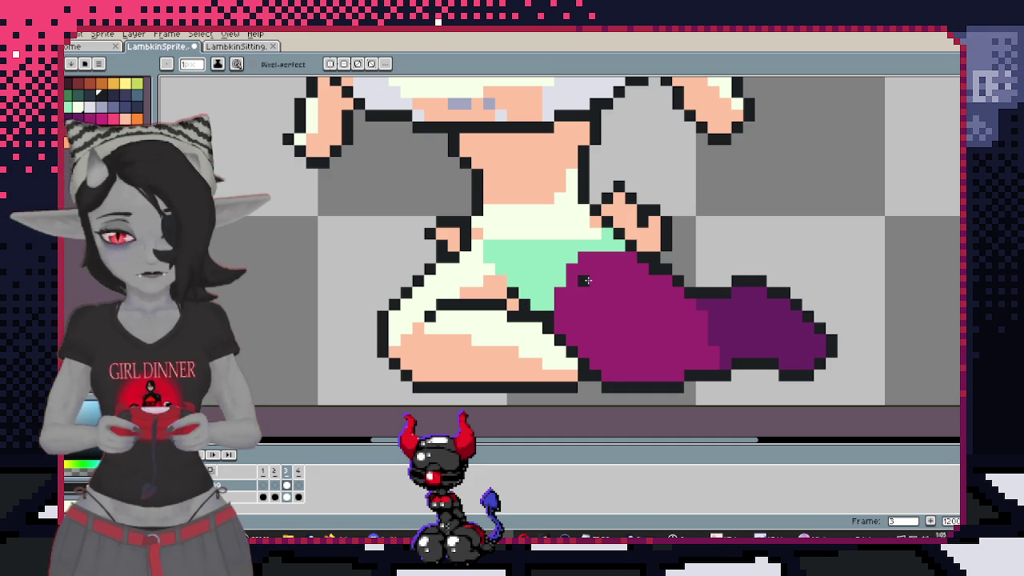
pyautogui.click(550, 305)
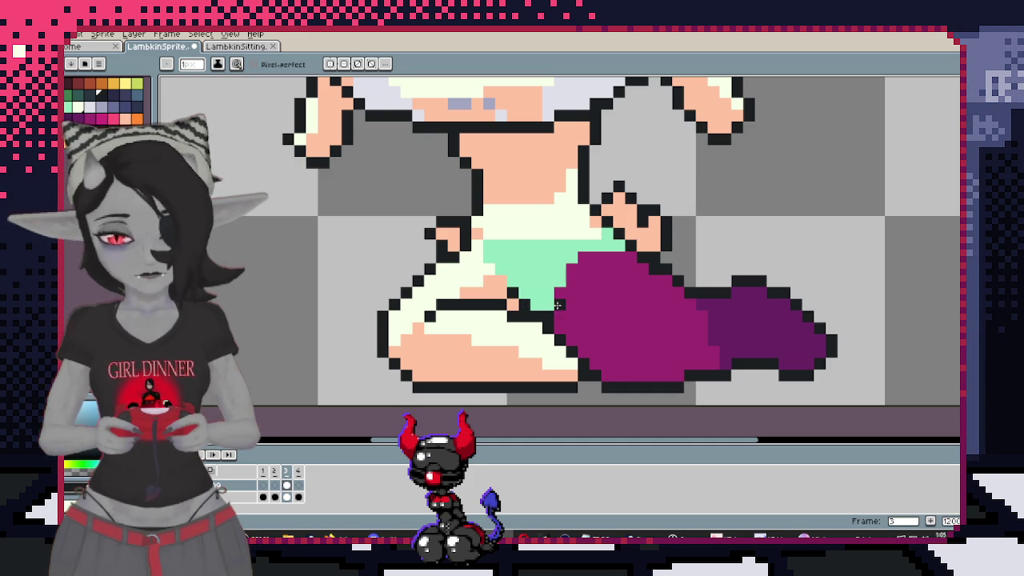
pyautogui.moveTo(569, 292); pyautogui.dragTo(581, 263)
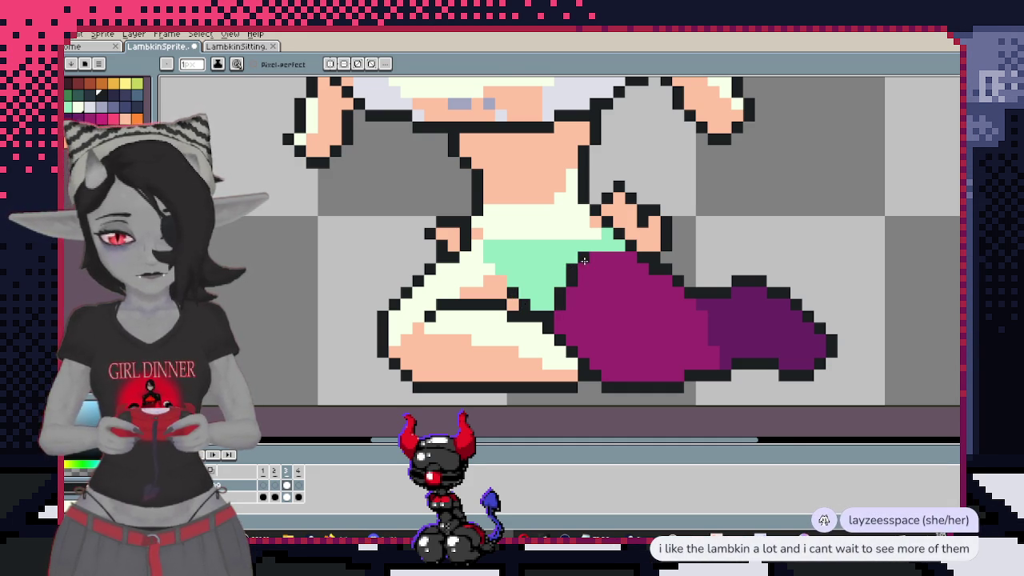
# Recolour the mint-green shirt area cream, magic-wand the cream region, then deselect
pyautogui.scroll(1, 569, 273)
pyautogui.keyDown('alt'); pyautogui.click(507, 308); pyautogui.keyUp('alt')
pyautogui.press('w')
pyautogui.click(517, 320)
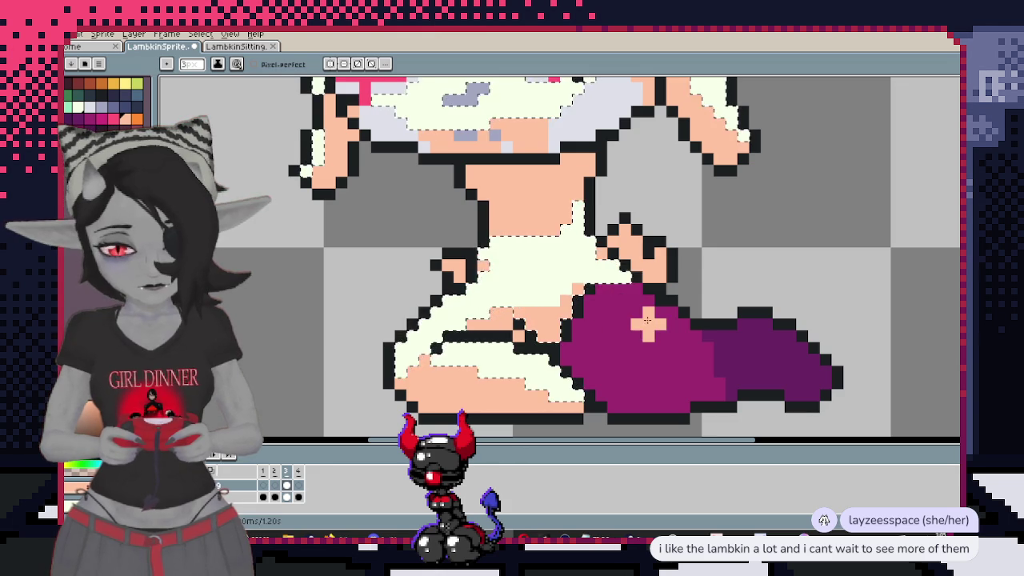
pyautogui.hotkey('ctrl', 'd')
pyautogui.scroll(-1, 617, 320)
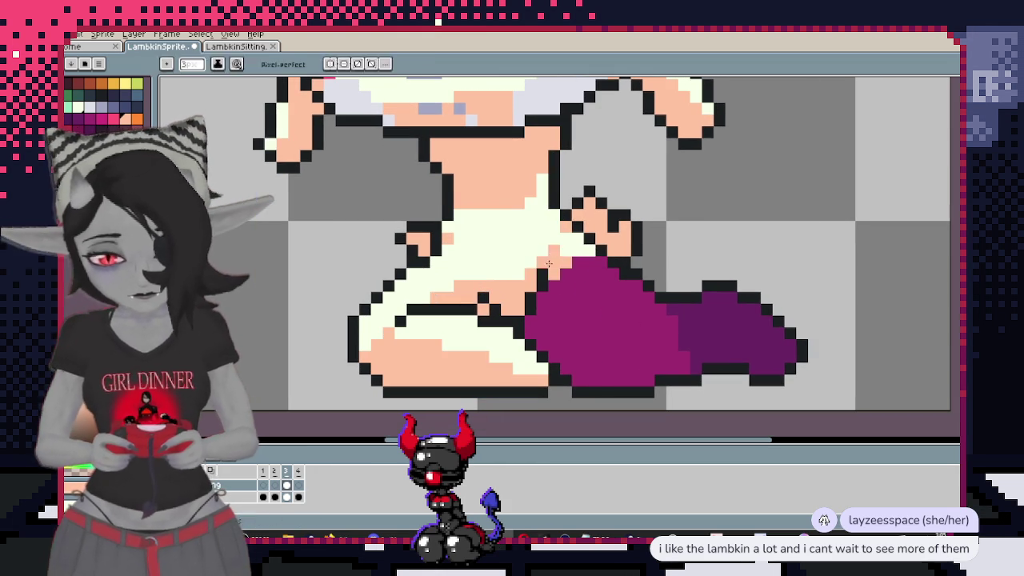
# Sample a colour from the sprite and undo the last pencil stroke
pyautogui.keyDown('alt'); pyautogui.click(670, 300); pyautogui.keyUp('alt')
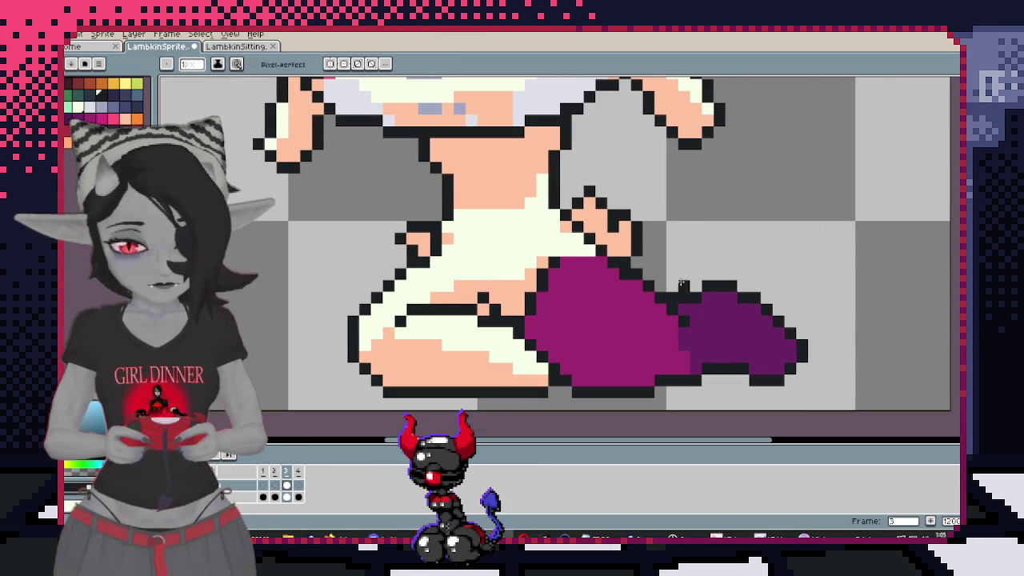
pyautogui.scroll(-2, 782, 235)
pyautogui.scroll(1, 782, 235)
pyautogui.scroll(1, 782, 235)
pyautogui.hotkey('ctrl', 'z')
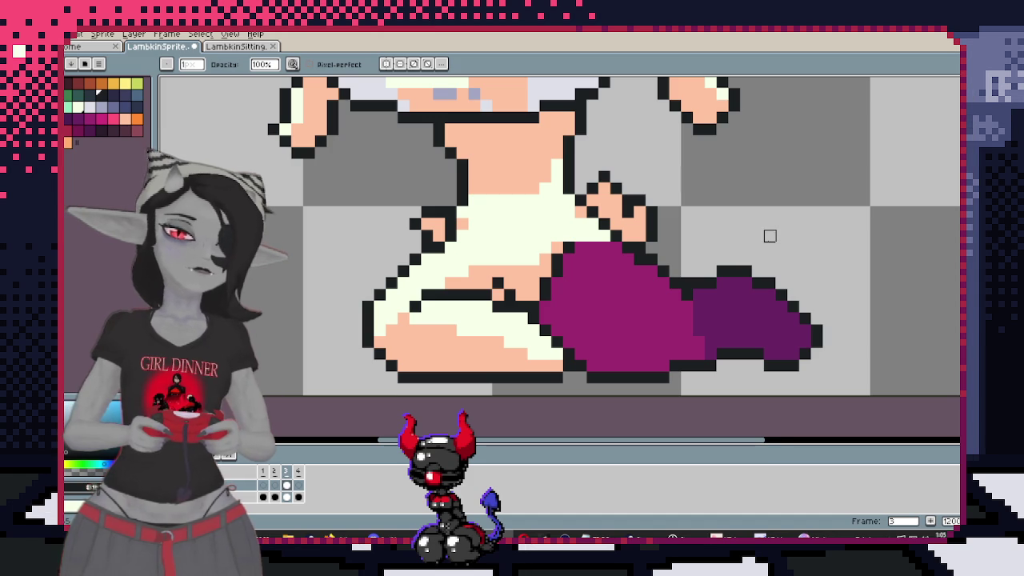
pyautogui.scroll(-1, 664, 248)
pyautogui.scroll(1, 664, 248)
pyautogui.scroll(-1, 561, 232)
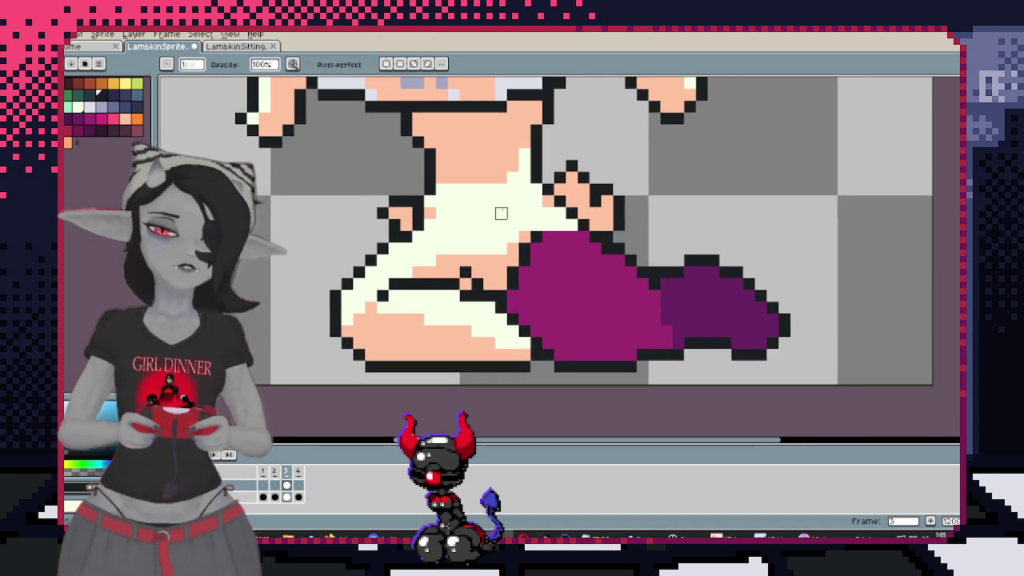
pyautogui.scroll(1, 514, 238)
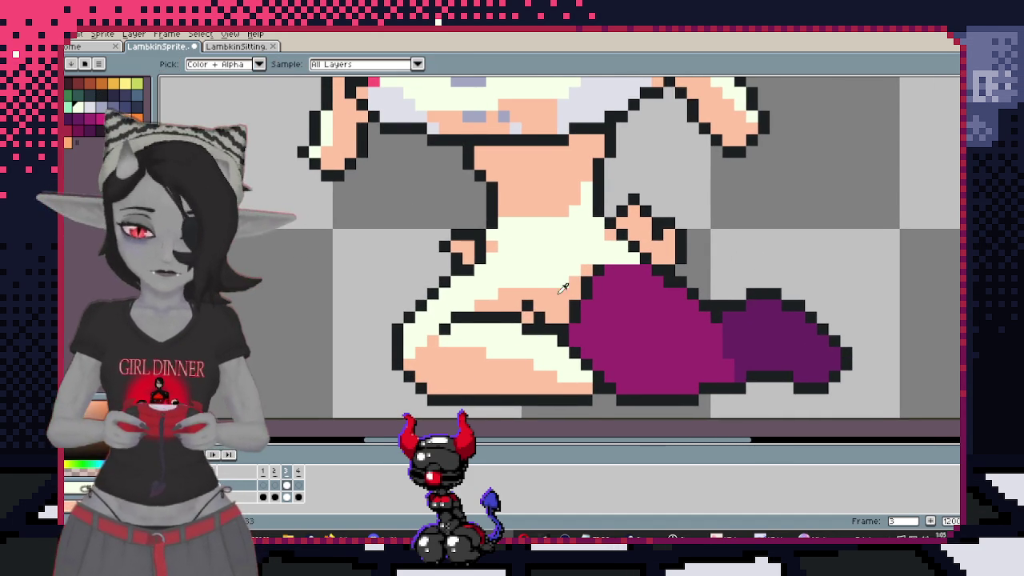
pyautogui.scroll(-1, 545, 288)
pyautogui.scroll(1, 544, 287)
pyautogui.press('e')
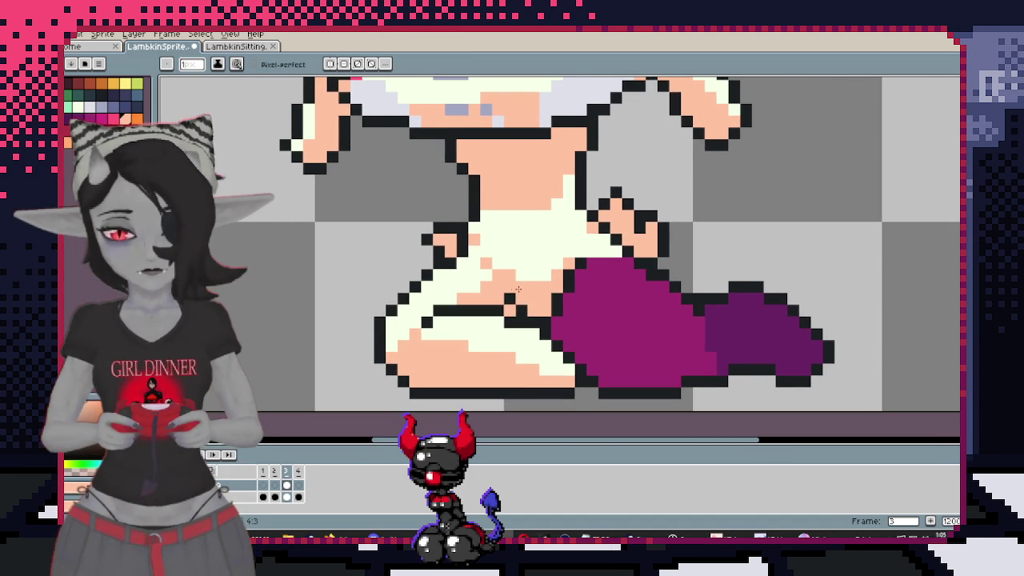
# Inspect the legs up close and sample the cream colour from the body
pyautogui.scroll(2, 560, 281)
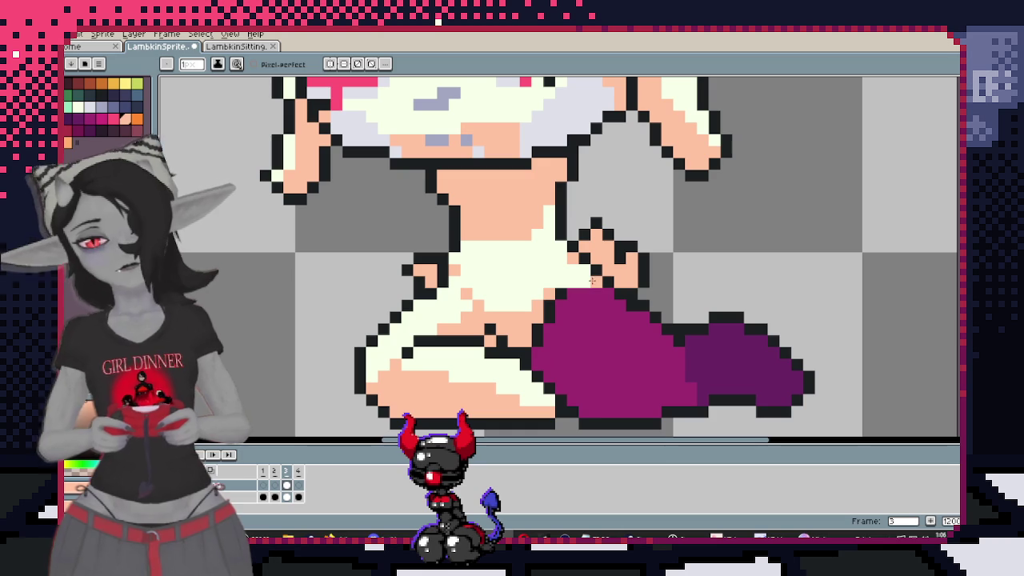
pyautogui.scroll(-2, 590, 276)
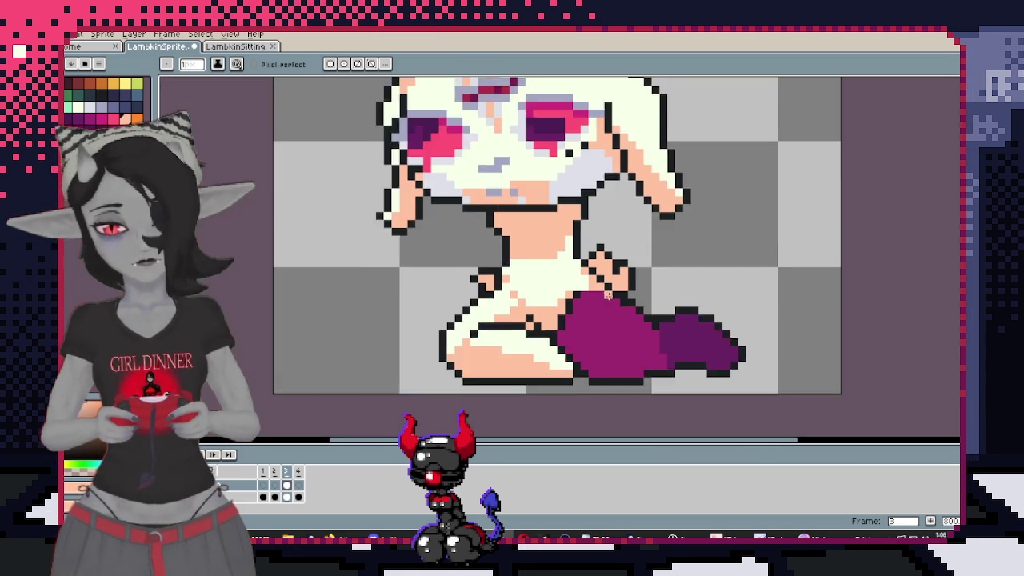
pyautogui.scroll(2, 640, 274)
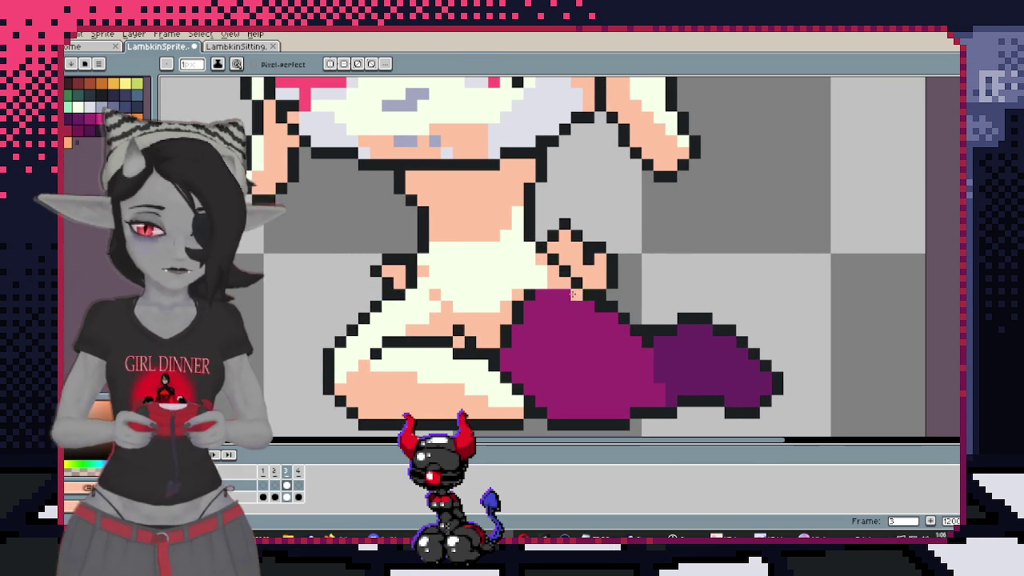
pyautogui.scroll(-2, 560, 240)
pyautogui.press('i')
pyautogui.click(494, 254)
# Fill the purple leg region with cream and shade its left and bottom edges peach
pyautogui.press('w')
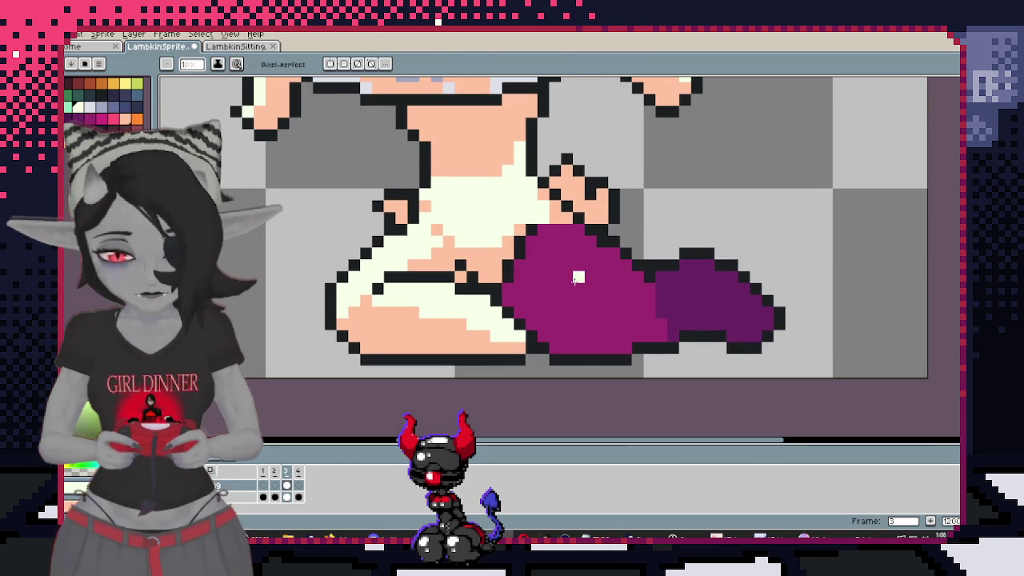
pyautogui.click(589, 297)
pyautogui.press('f')
pyautogui.press('b')
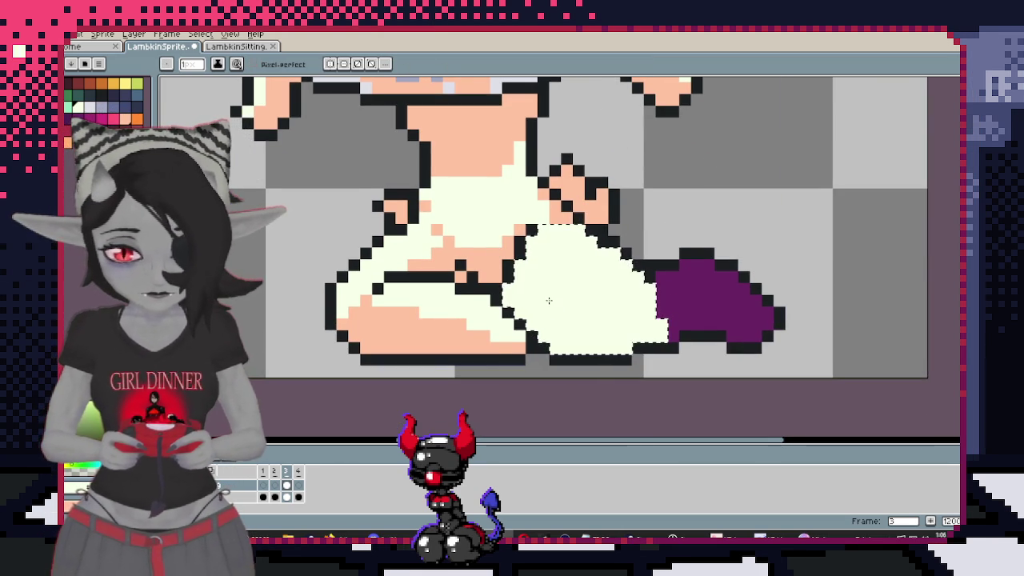
pyautogui.scroll(1, 507, 282)
pyautogui.moveTo(512, 288); pyautogui.dragTo(616, 368)
pyautogui.moveTo(529, 336); pyautogui.dragTo(704, 361)
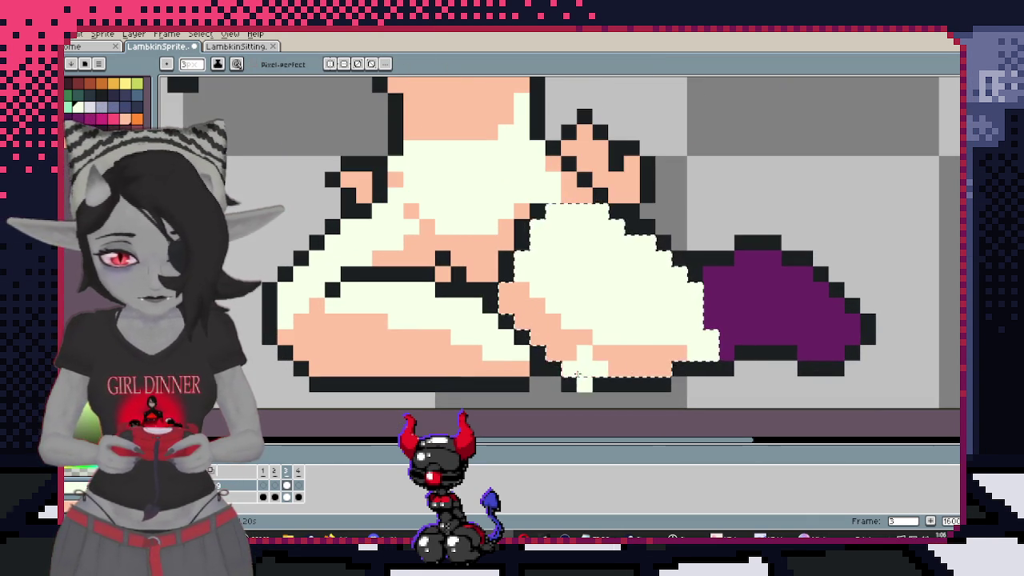
pyautogui.moveTo(676, 272); pyautogui.dragTo(711, 352)
pyautogui.hotkey('ctrl', 'z')
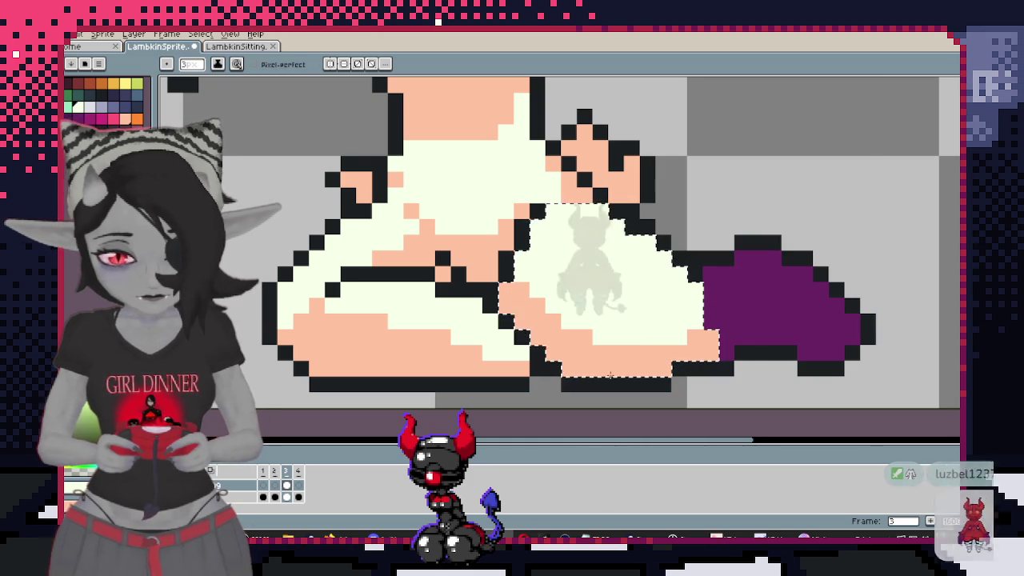
pyautogui.hotkey('ctrl', 'd')
# Bring the foot into view and sample a colour from the artwork
pyautogui.moveTo(733, 350); pyautogui.dragTo(671, 339)
pyautogui.scroll(-3, 719, 307)
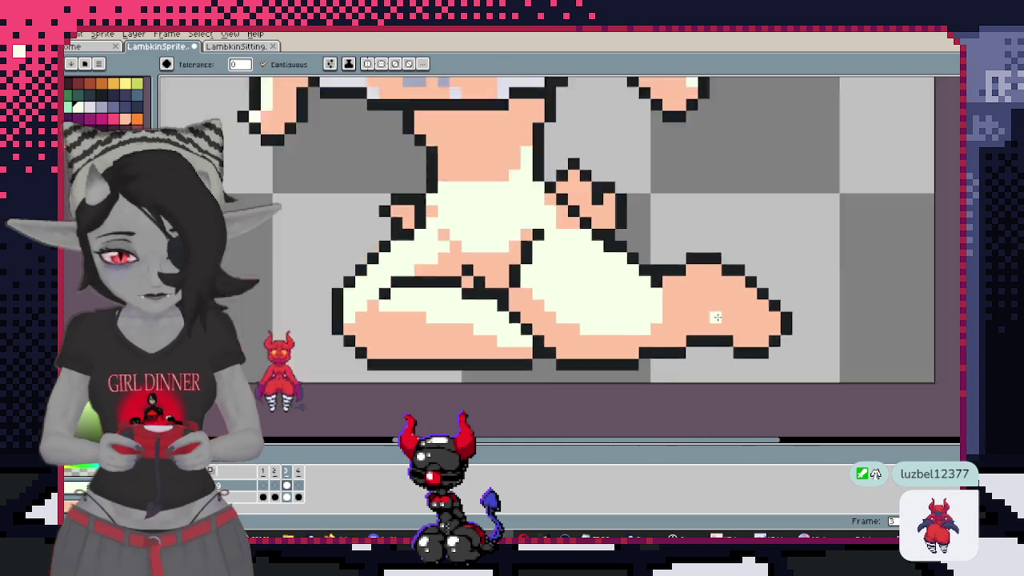
pyautogui.scroll(-2, 716, 320)
pyautogui.press('w')
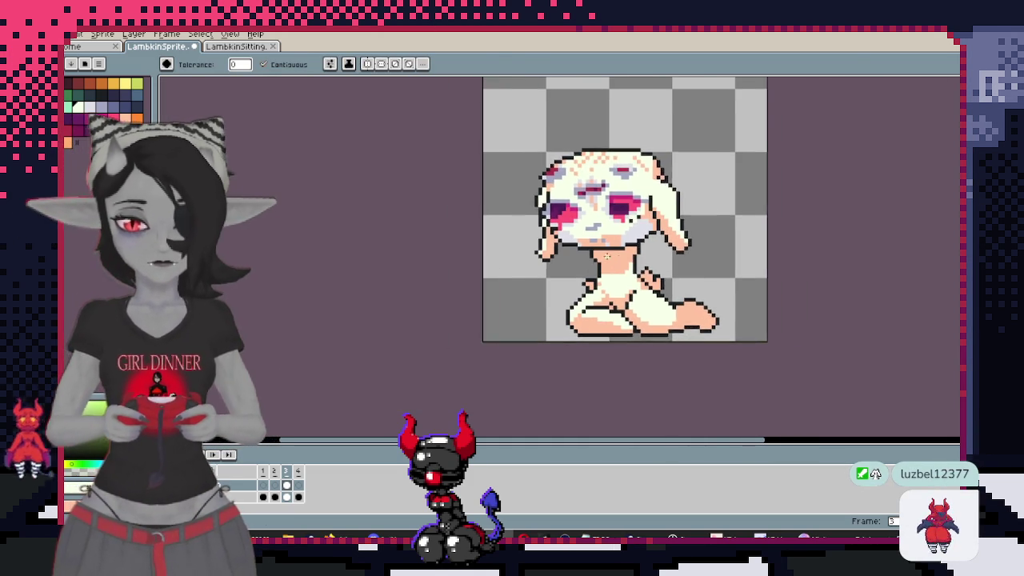
pyautogui.scroll(3, 601, 322)
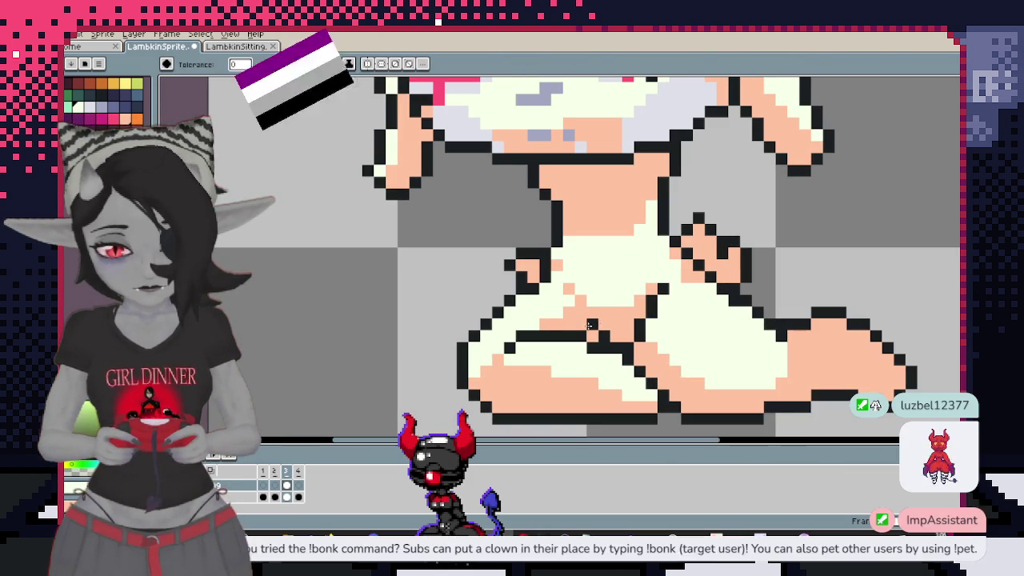
pyautogui.hscroll(1, 598, 316)
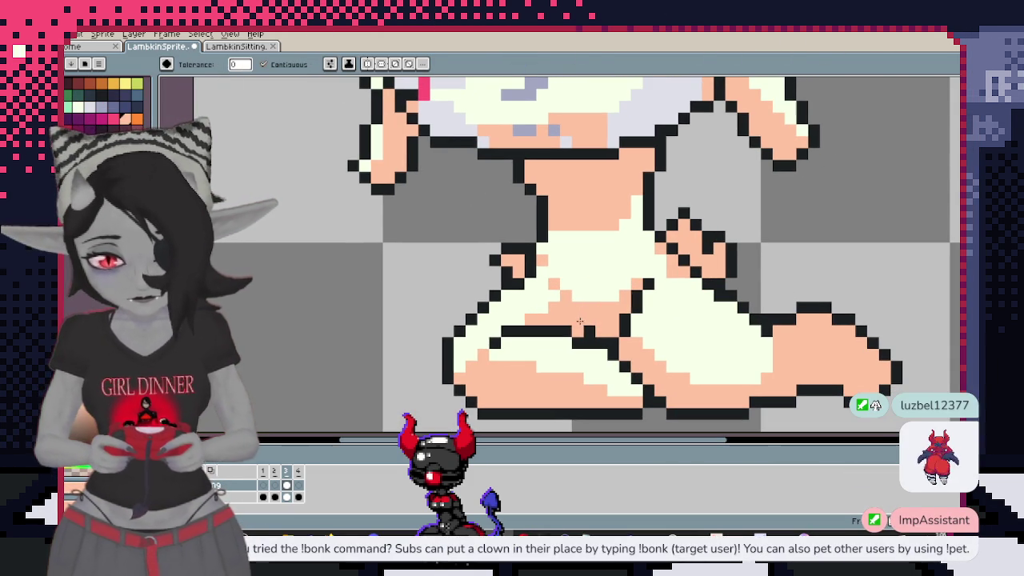
pyautogui.press('alt')
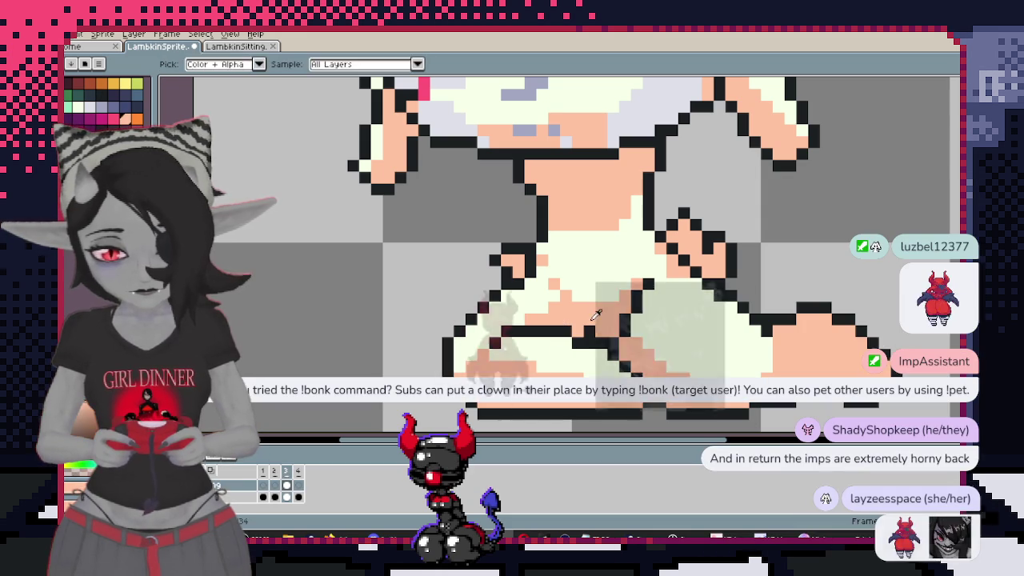
pyautogui.scroll(1, 579, 340)
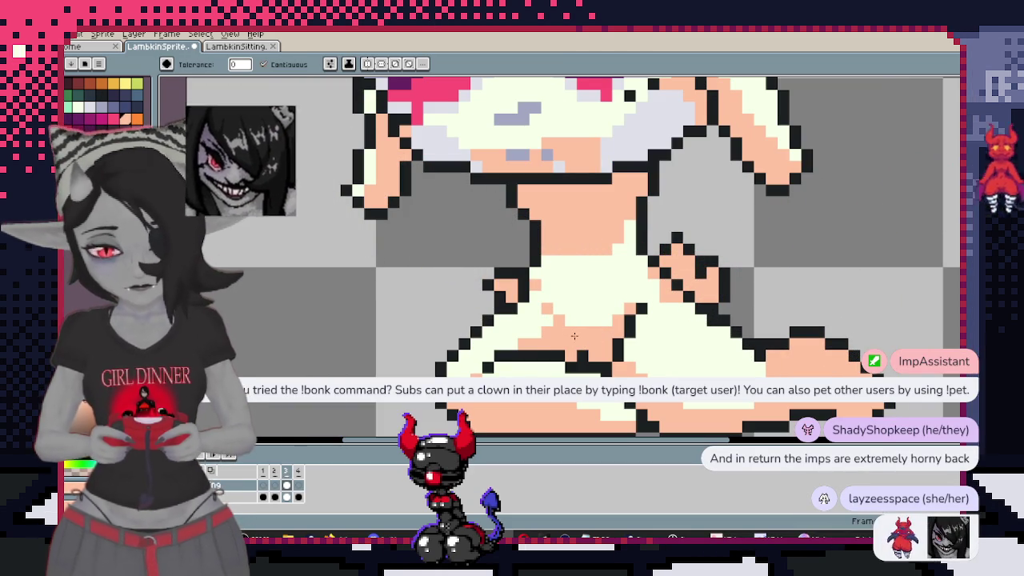
# Add a black outline pixel on the leg and review the recoloured body
pyautogui.press('b')
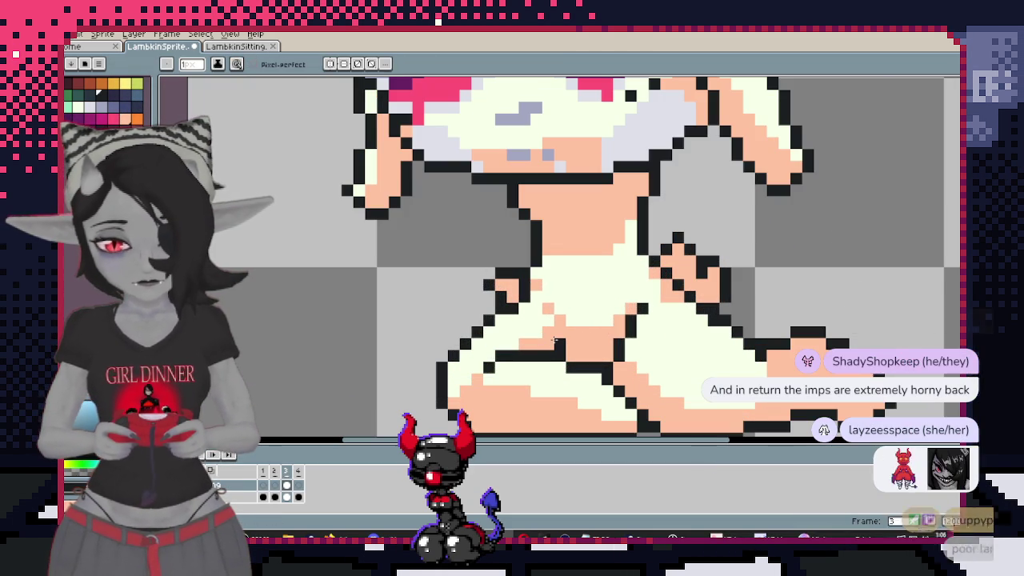
pyautogui.click(558, 342)
pyautogui.scroll(-2, 558, 342)
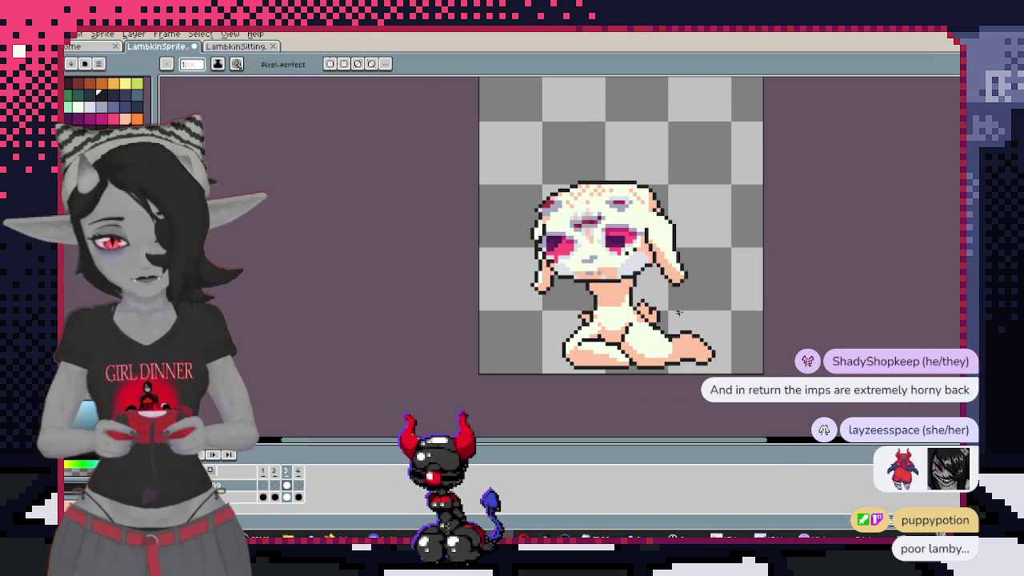
pyautogui.scroll(-1, 678, 280)
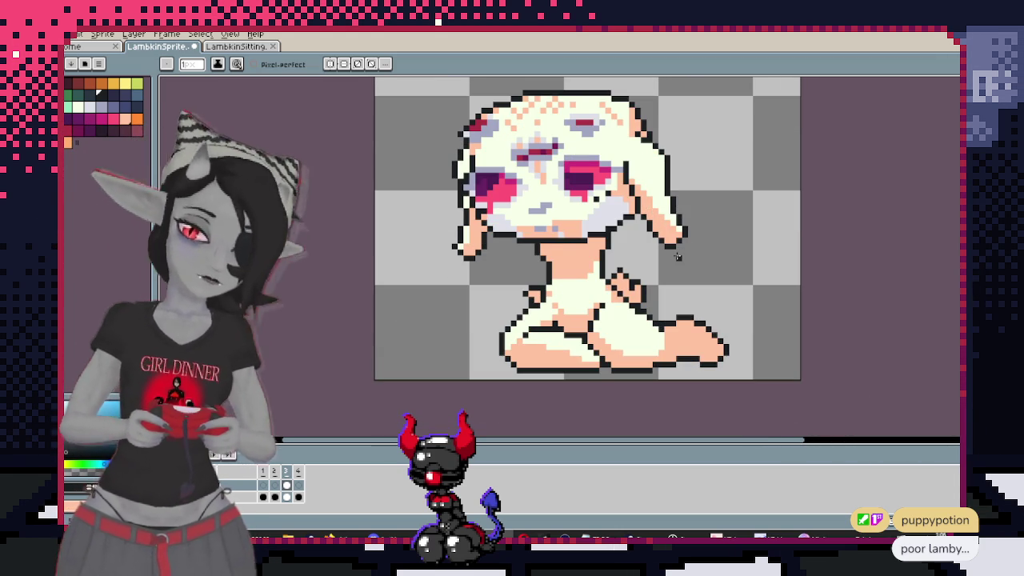
pyautogui.scroll(2, 603, 187)
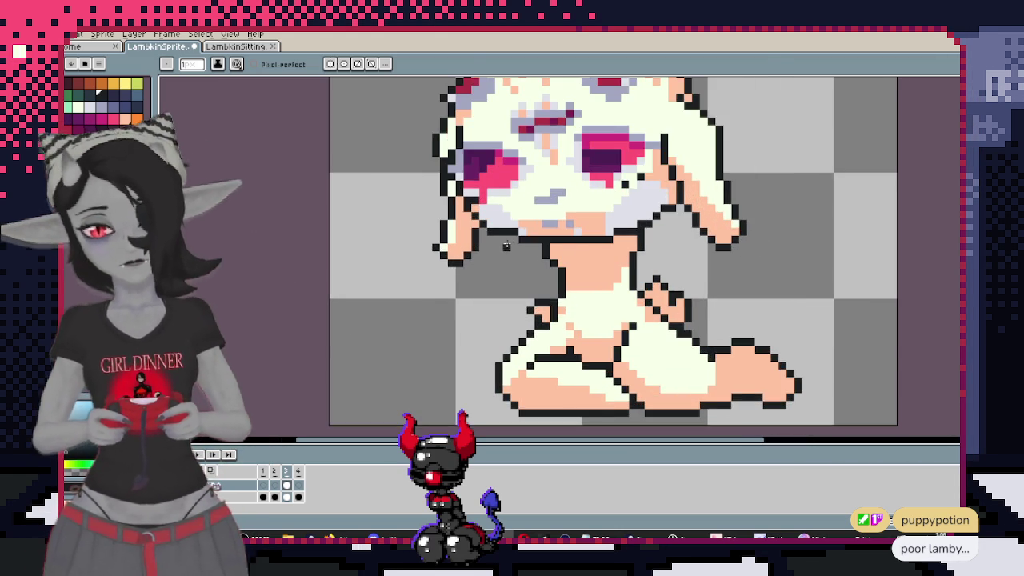
pyautogui.scroll(2, 603, 187)
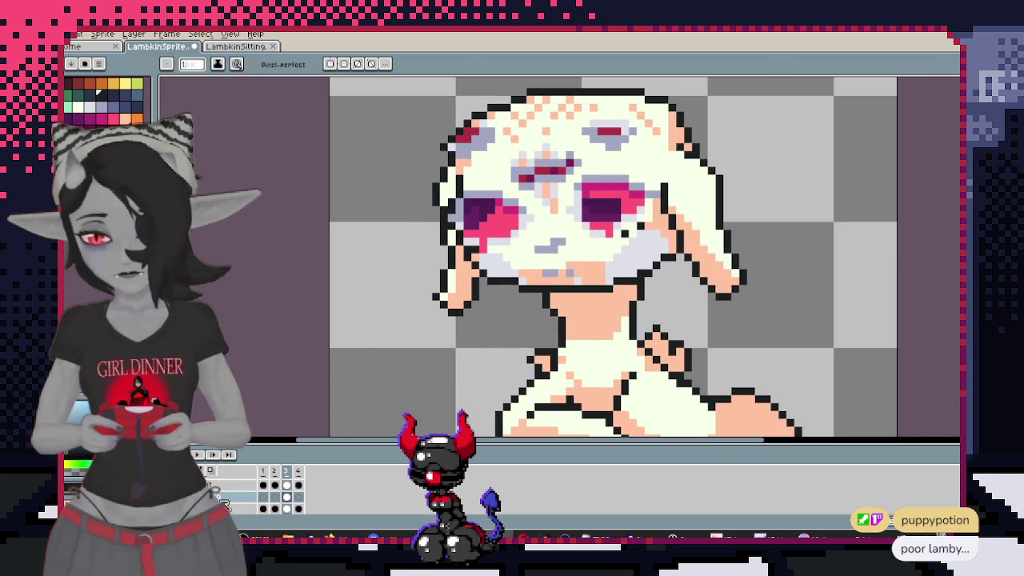
# Add a new empty layer in the timeline and confirm its name
pyautogui.rightClick(237, 490)
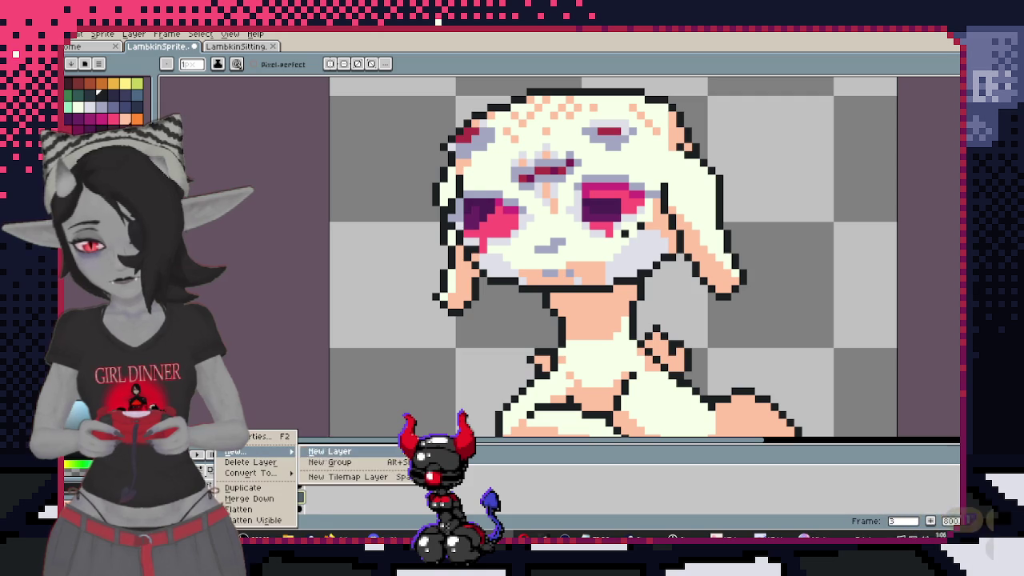
pyautogui.click(329, 451)
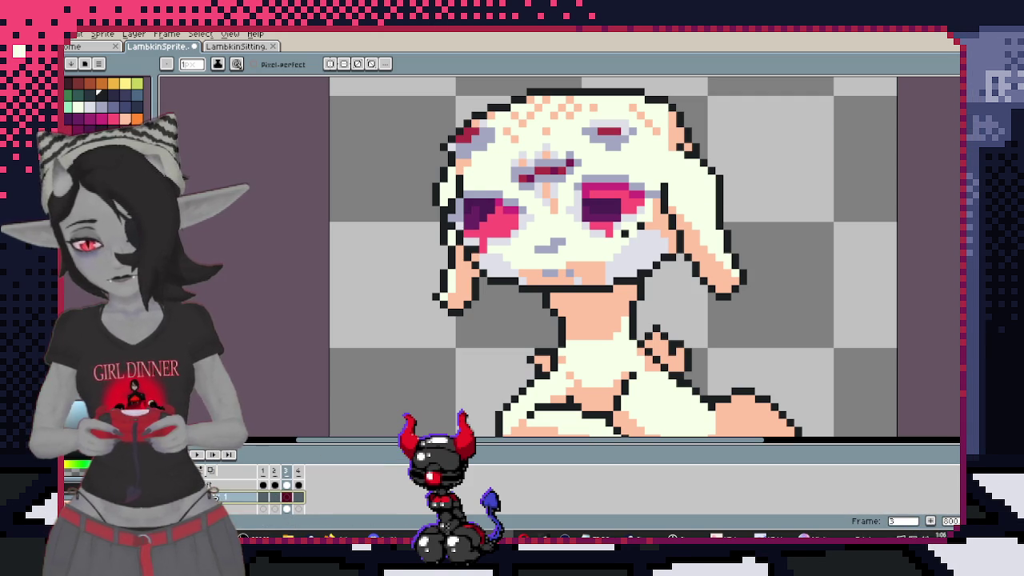
pyautogui.doubleClick(217, 496)
pyautogui.press('Return')
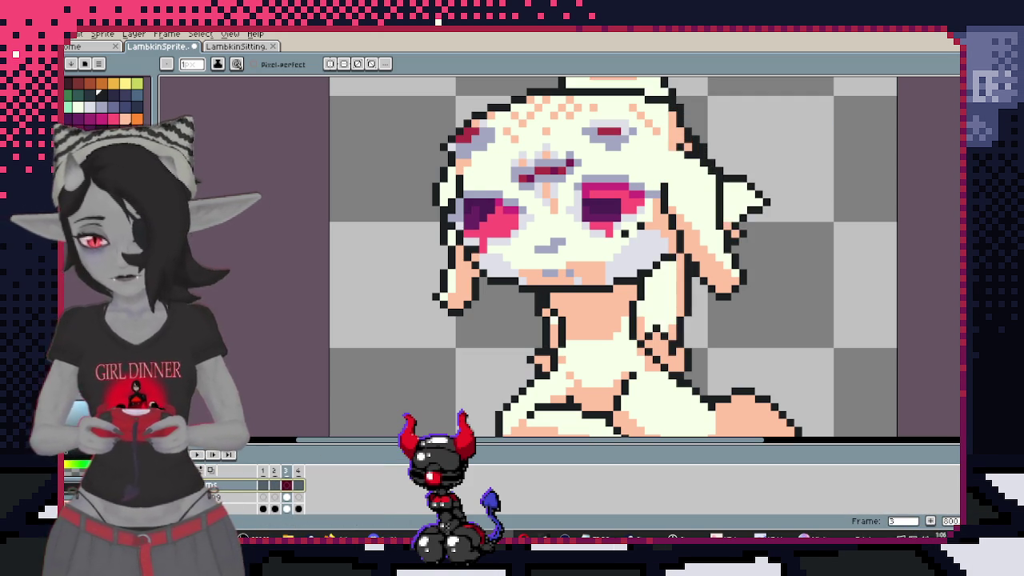
# Paint the light-green leaf beside the face, widening it below the ear and extending it upward
pyautogui.moveTo(260, 211); pyautogui.dragTo(230, 223)
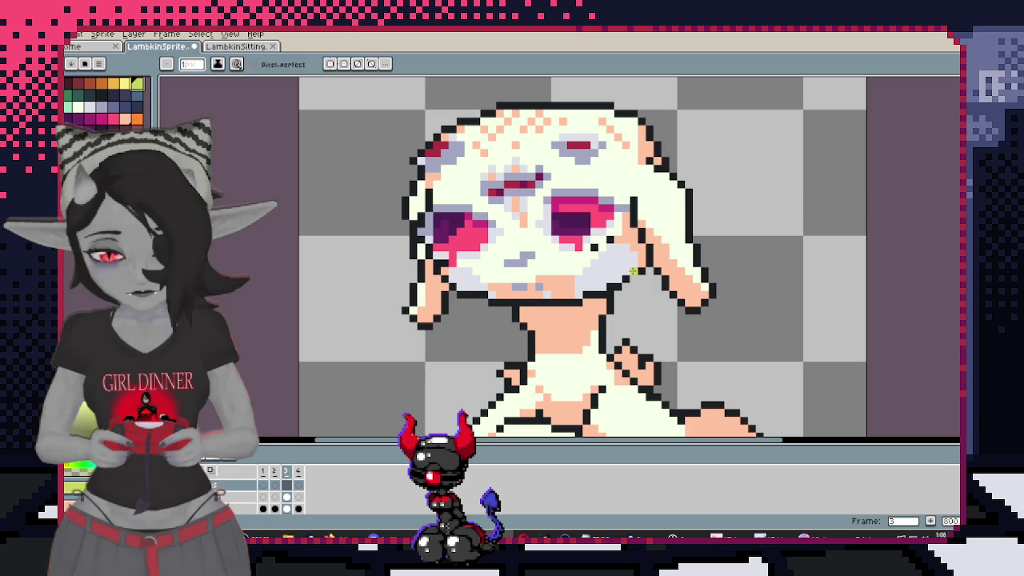
pyautogui.press('+')
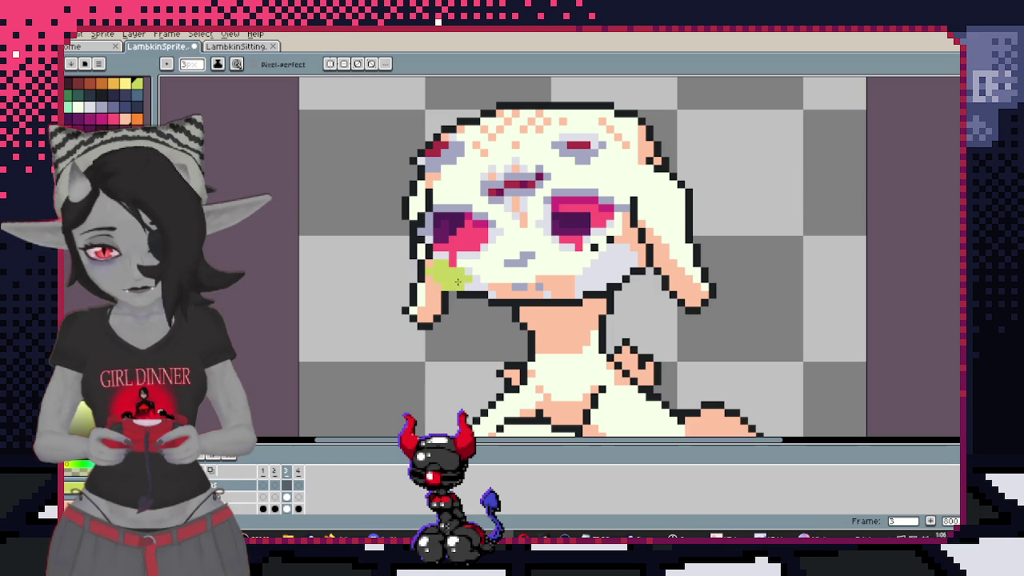
pyautogui.hotkey('ctrl', 'z')
pyautogui.hotkey('ctrl', 'z')
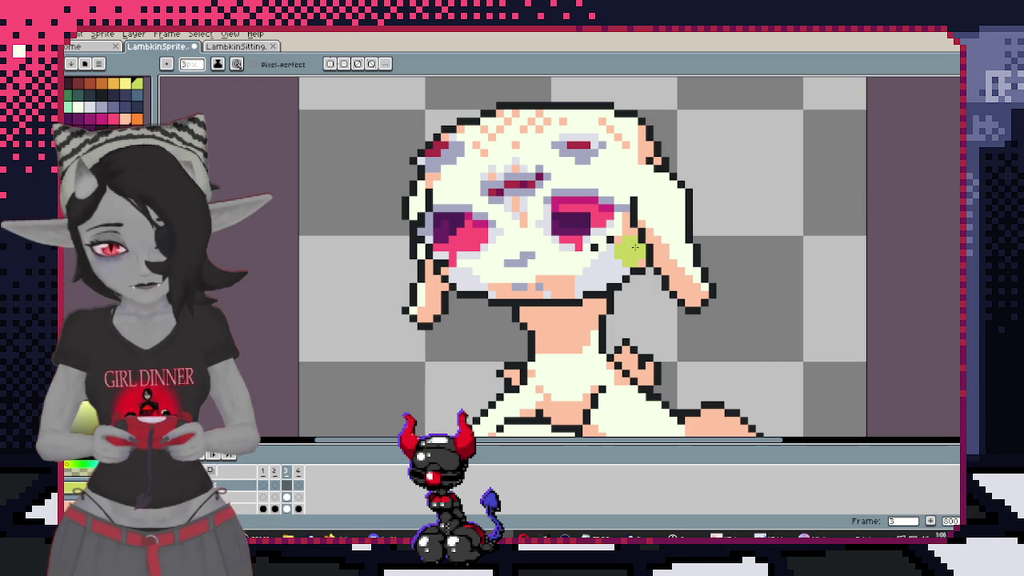
pyautogui.moveTo(625, 247); pyautogui.dragTo(637, 241)
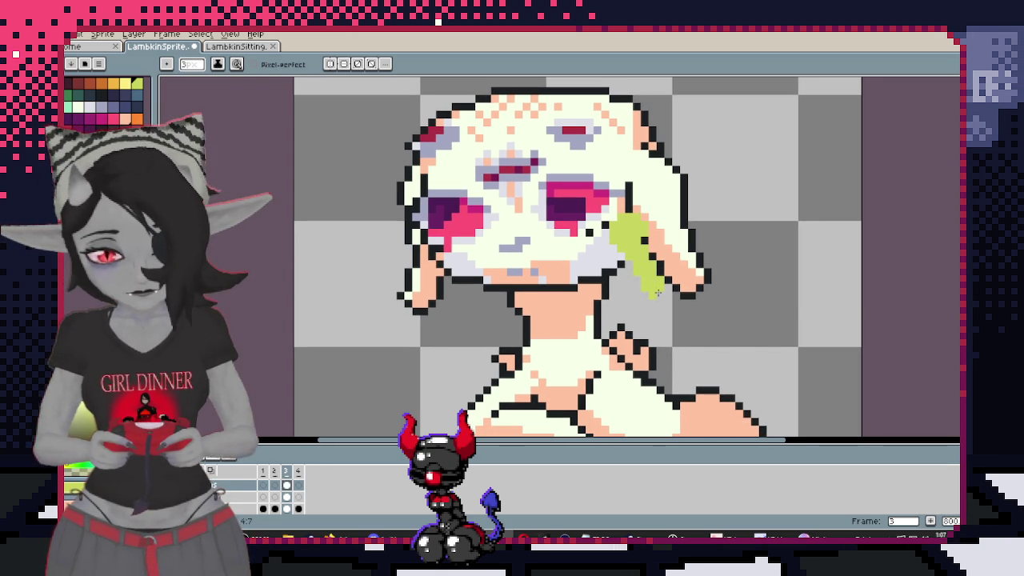
pyautogui.moveTo(657, 312); pyautogui.dragTo(613, 289)
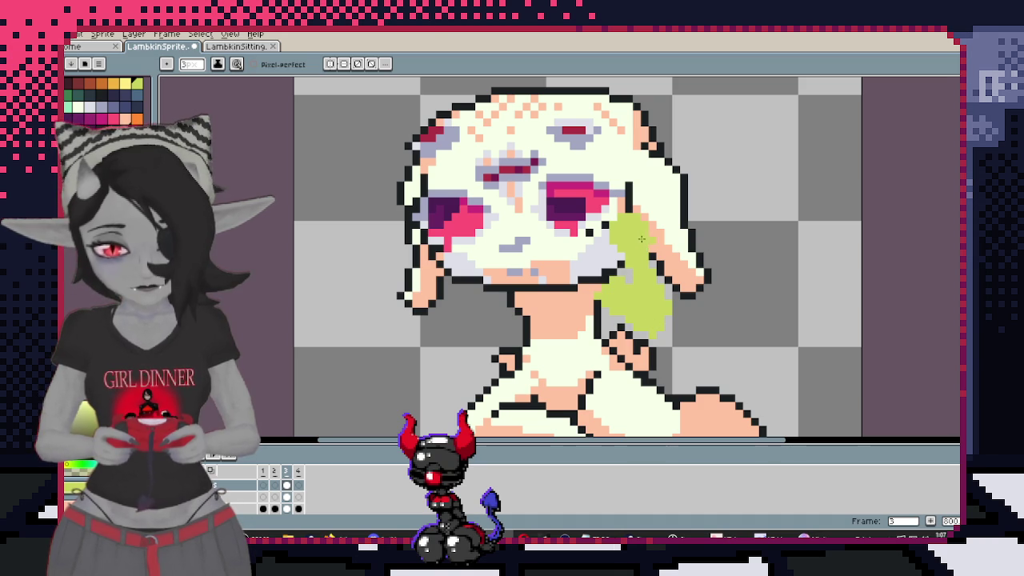
pyautogui.moveTo(643, 250); pyautogui.dragTo(662, 304)
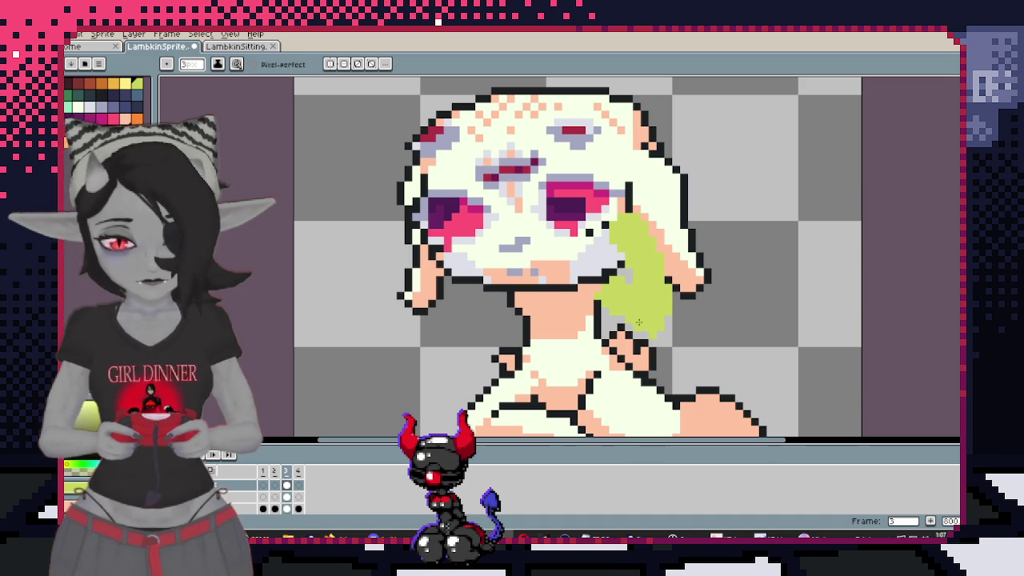
pyautogui.moveTo(633, 219); pyautogui.dragTo(635, 204)
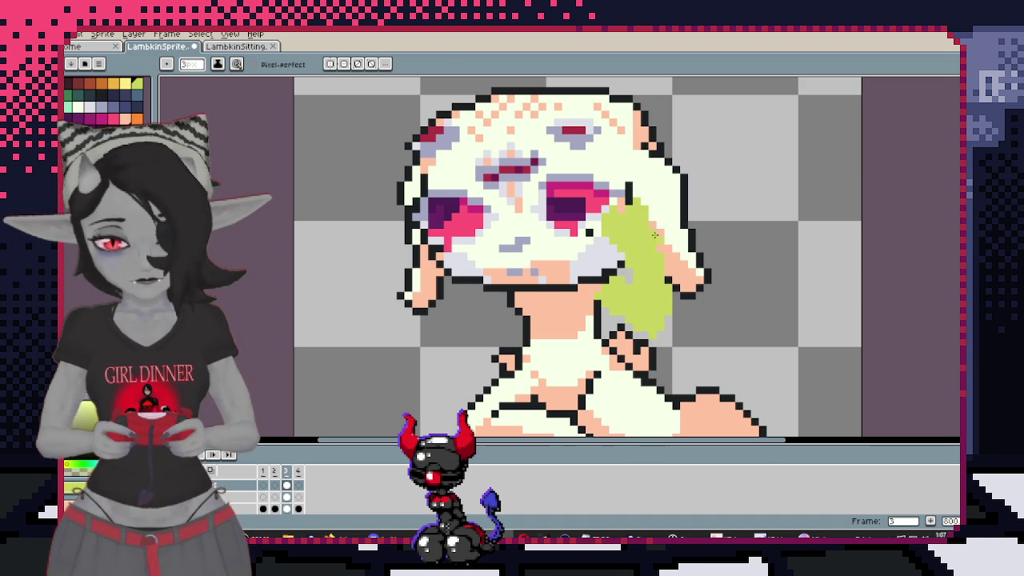
# Erase stray pixels and extend the leaf's tip upward a few more pixels
pyautogui.press('e')
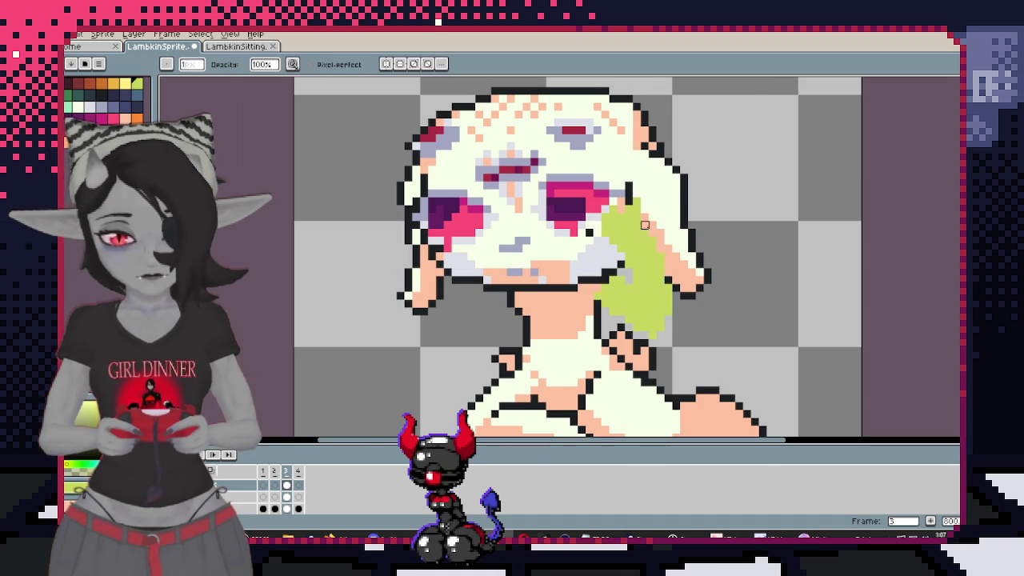
pyautogui.scroll(1, 645, 225)
pyautogui.scroll(1, 648, 222)
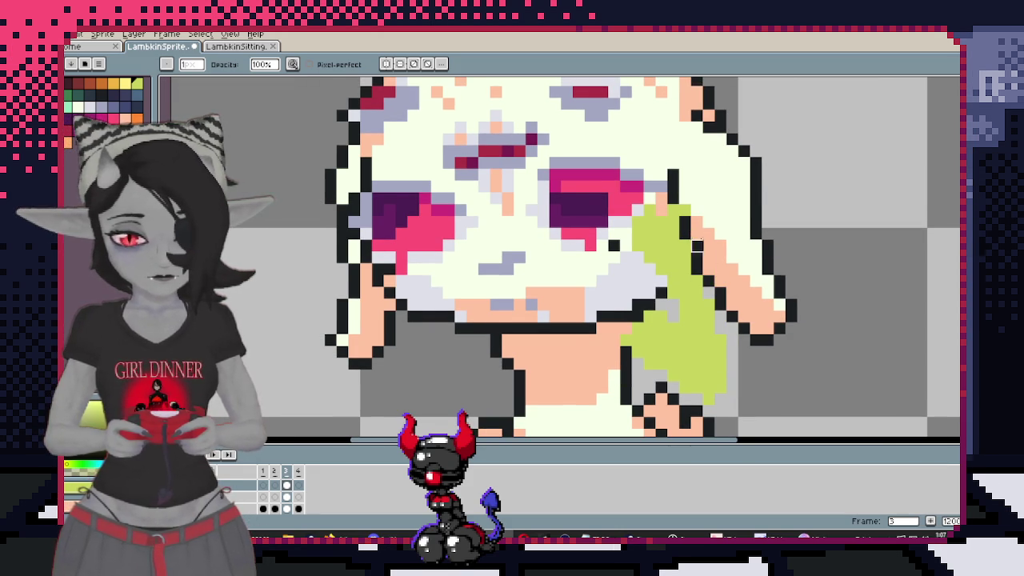
pyautogui.moveTo(734, 252); pyautogui.dragTo(654, 220)
pyautogui.press('b')
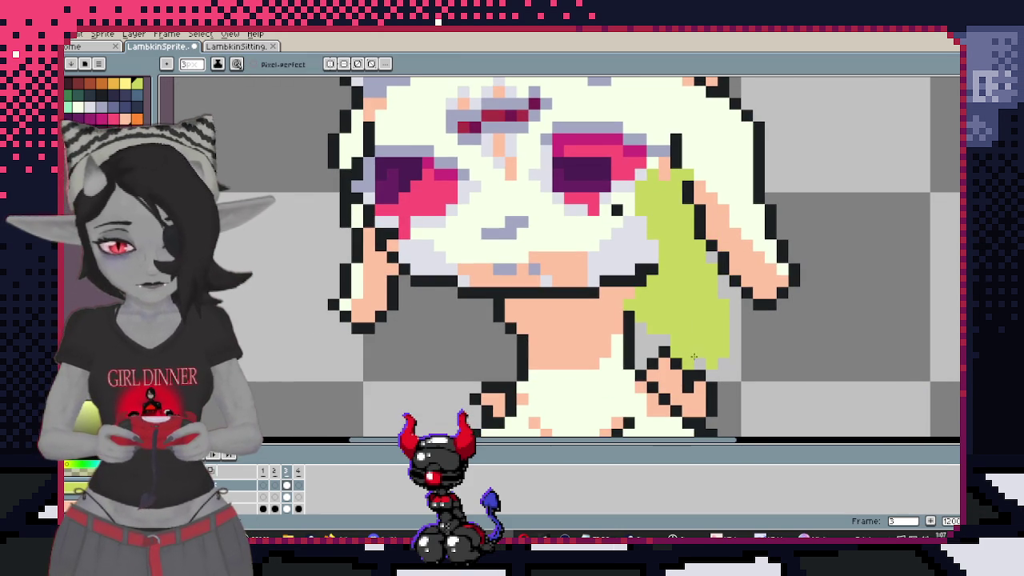
pyautogui.scroll(-2, 694, 357)
pyautogui.scroll(2, 662, 199)
pyautogui.scroll(-3, 651, 209)
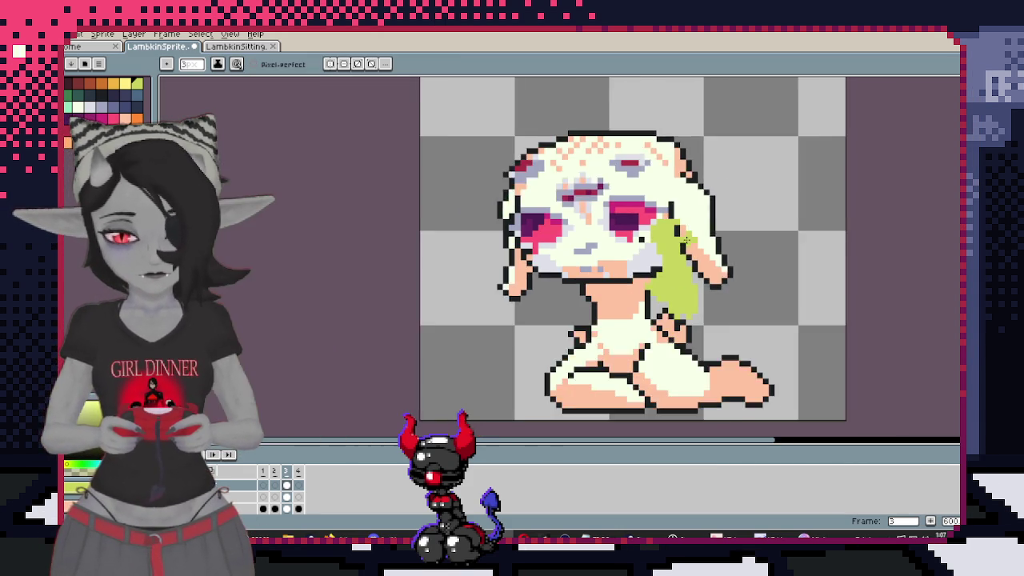
pyautogui.scroll(2, 658, 223)
pyautogui.moveTo(665, 222); pyautogui.dragTo(662, 208)
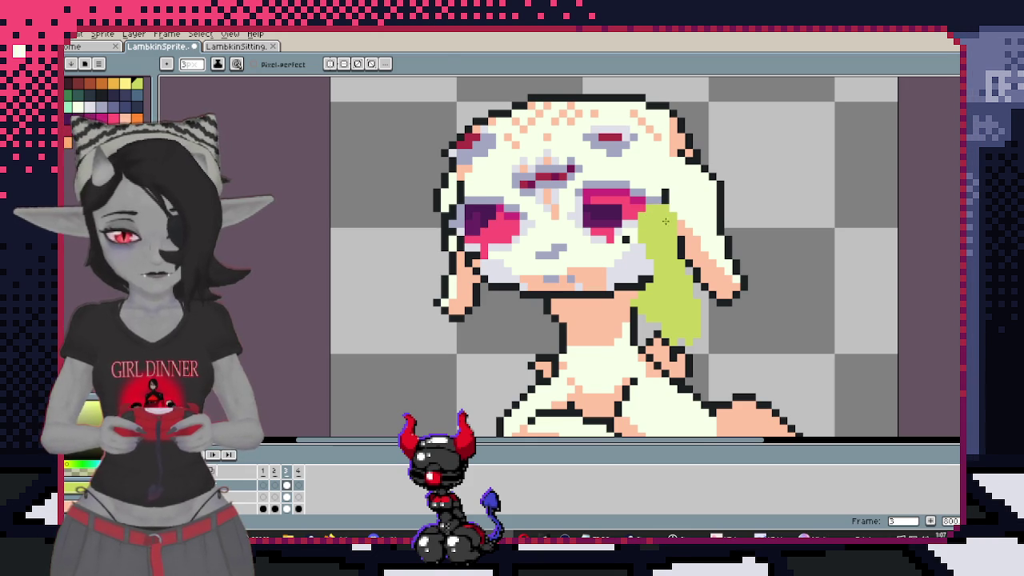
# Clean up with the eraser and add a dark outline pixel on the sprite's edge
pyautogui.press('e')
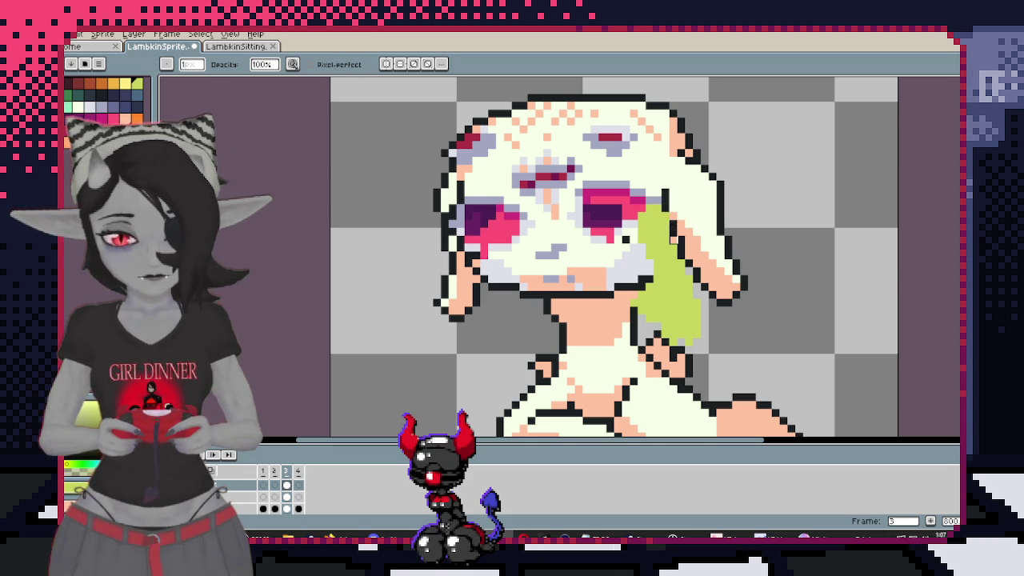
pyautogui.scroll(1, 704, 245)
pyautogui.scroll(1, 661, 279)
pyautogui.scroll(-2, 736, 236)
pyautogui.press('b')
pyautogui.scroll(1, 728, 239)
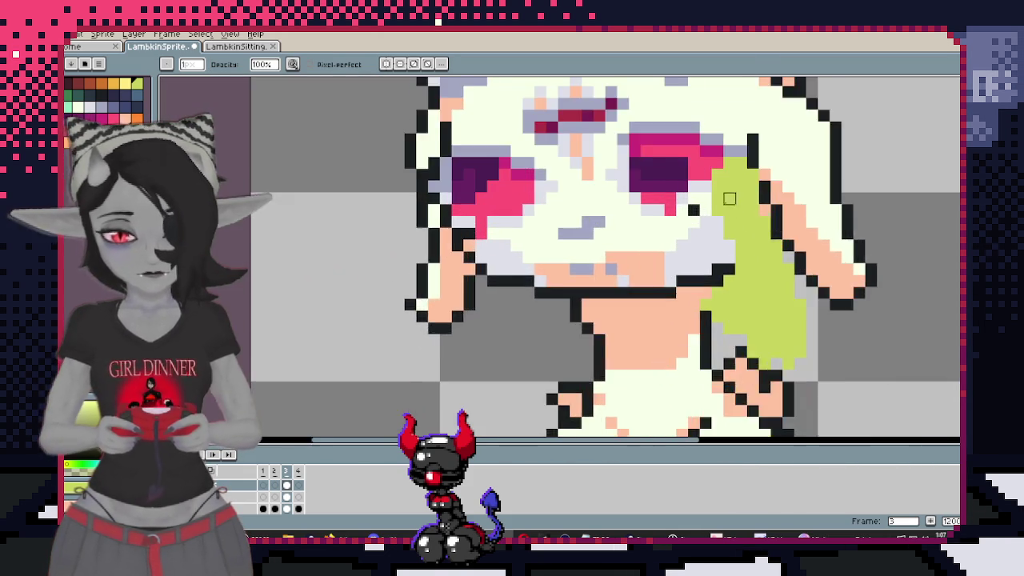
pyautogui.scroll(1, 723, 240)
pyautogui.click(713, 258)
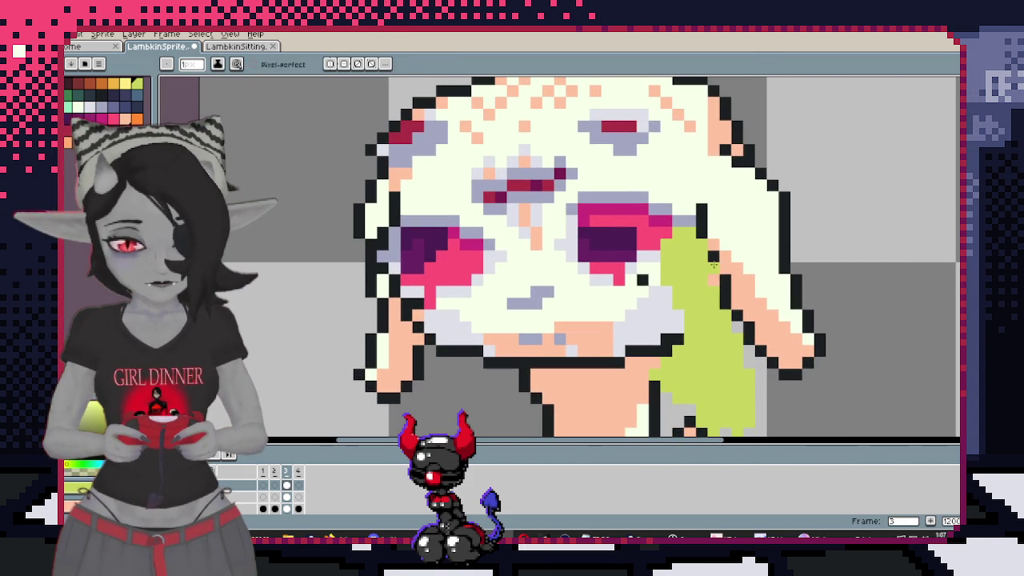
# Magic-wand select the whole light-green leaf region
pyautogui.moveTo(586, 348)
pyautogui.mouseDown()
pyautogui.moveTo(650, 260)
pyautogui.moveTo(552, 280)
pyautogui.mouseUp()
pyautogui.press('w')
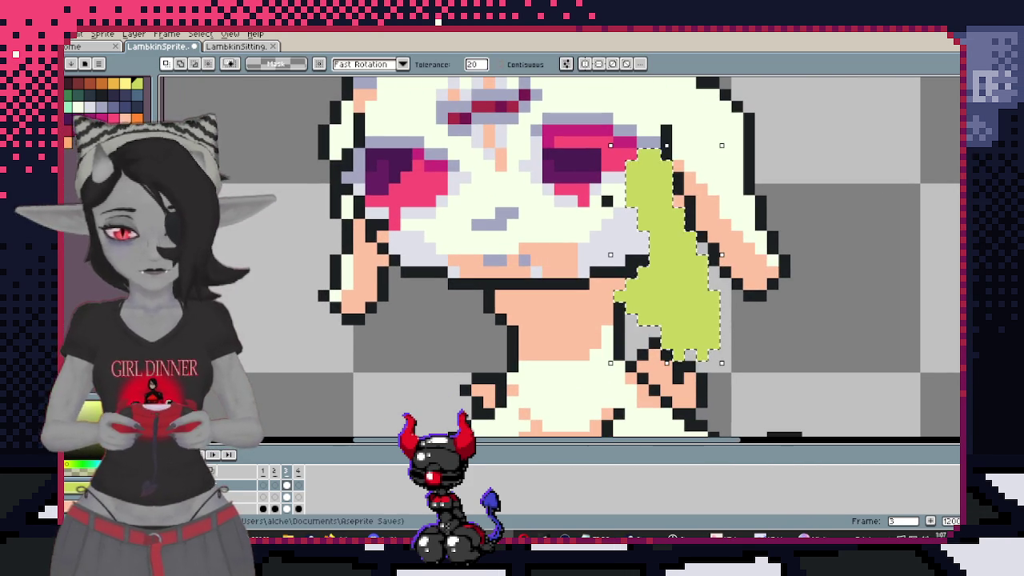
pyautogui.click(669, 256)
pyautogui.press('b')
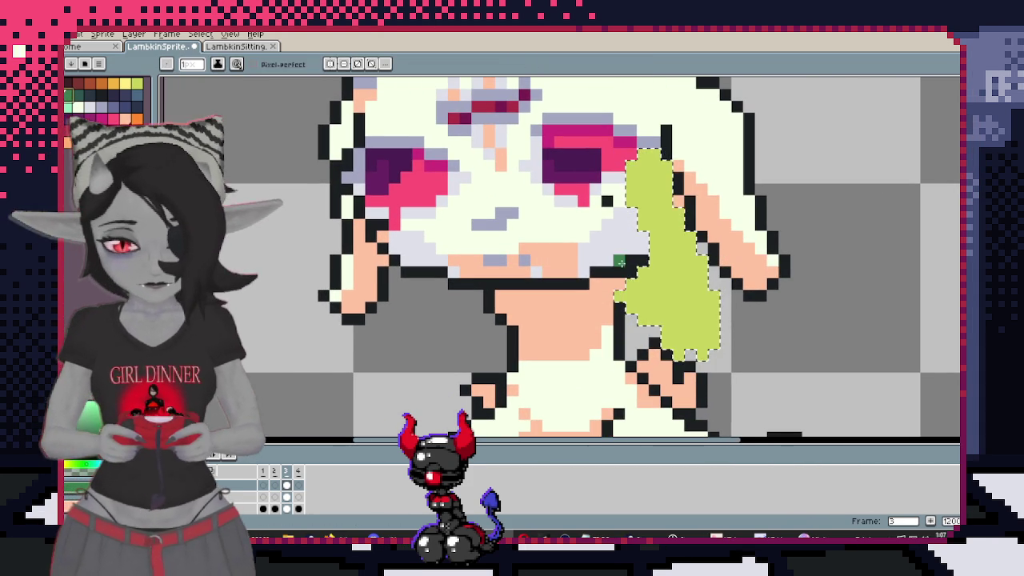
# Paint dark-green shading on the leaf's left part, then drop the selection
pyautogui.moveTo(650, 272); pyautogui.dragTo(633, 324)
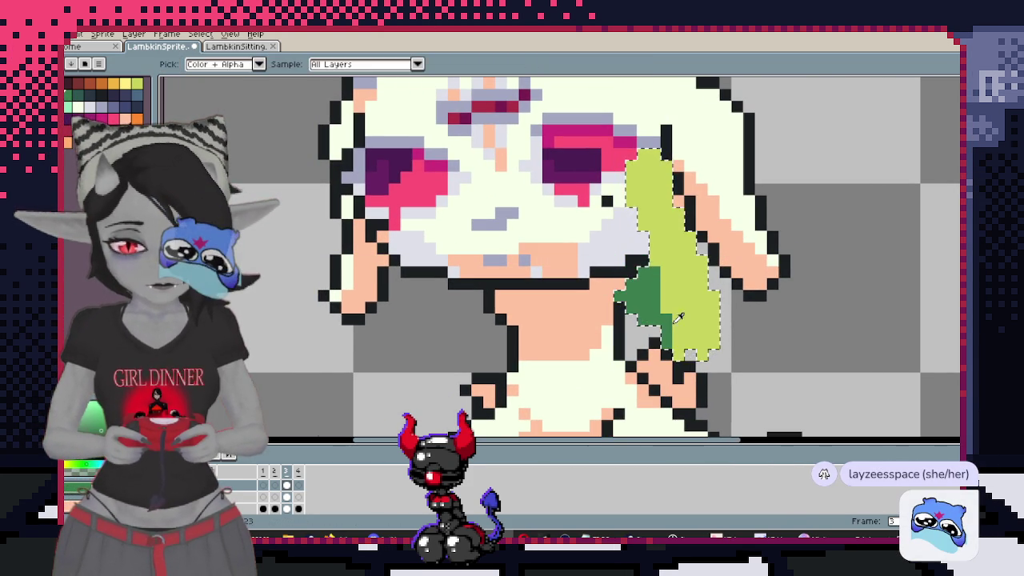
pyautogui.hotkey('ctrl', 'd')
pyautogui.press('e')
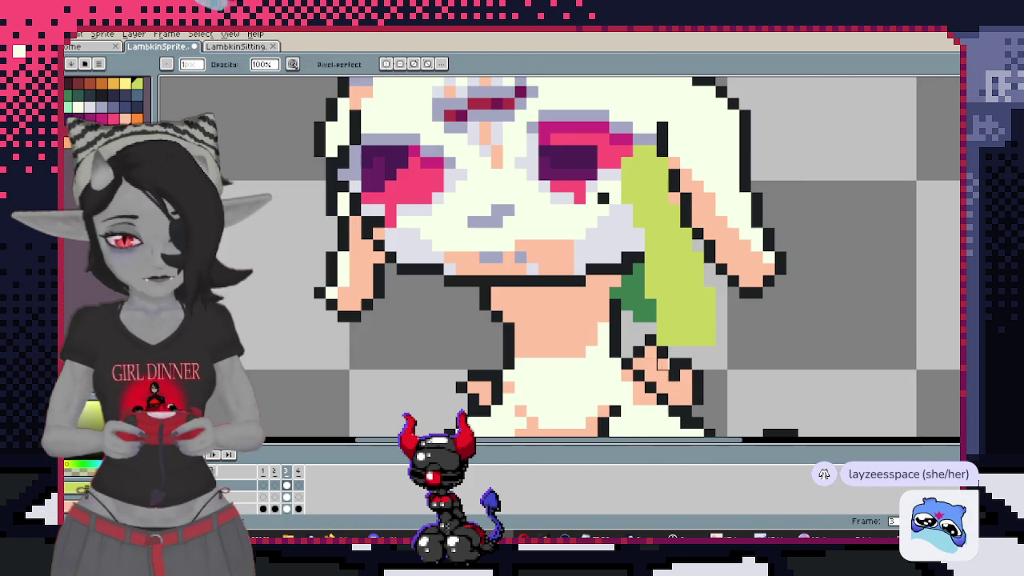
pyautogui.scroll(-1, 674, 352)
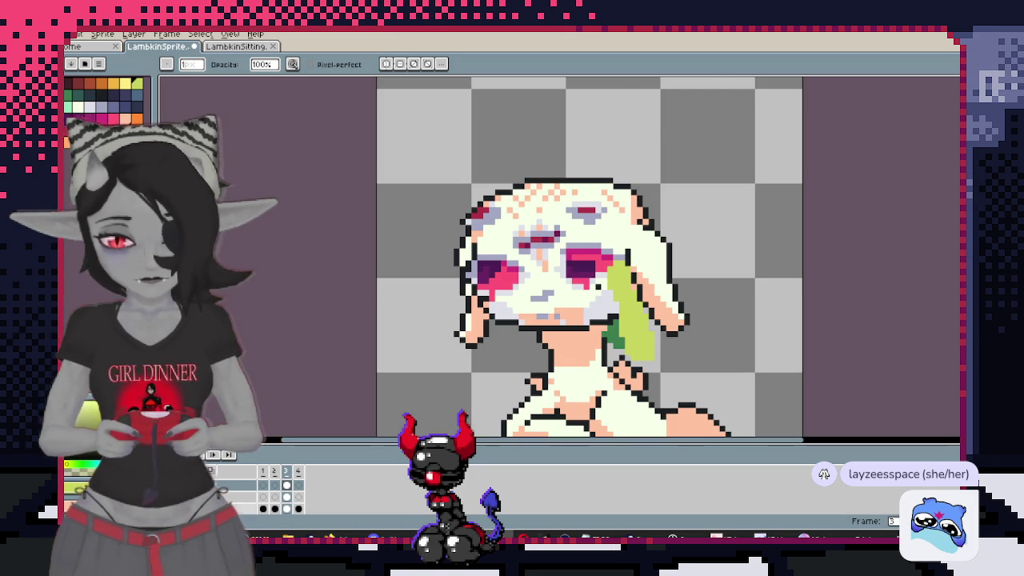
pyautogui.press('Right')
pyautogui.press('Left')
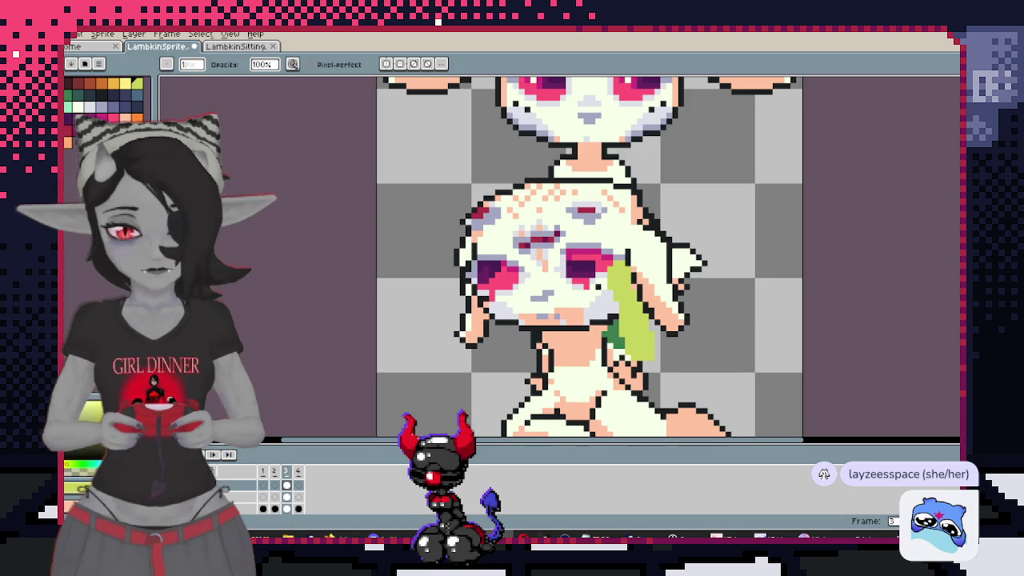
pyautogui.scroll(1, 640, 264)
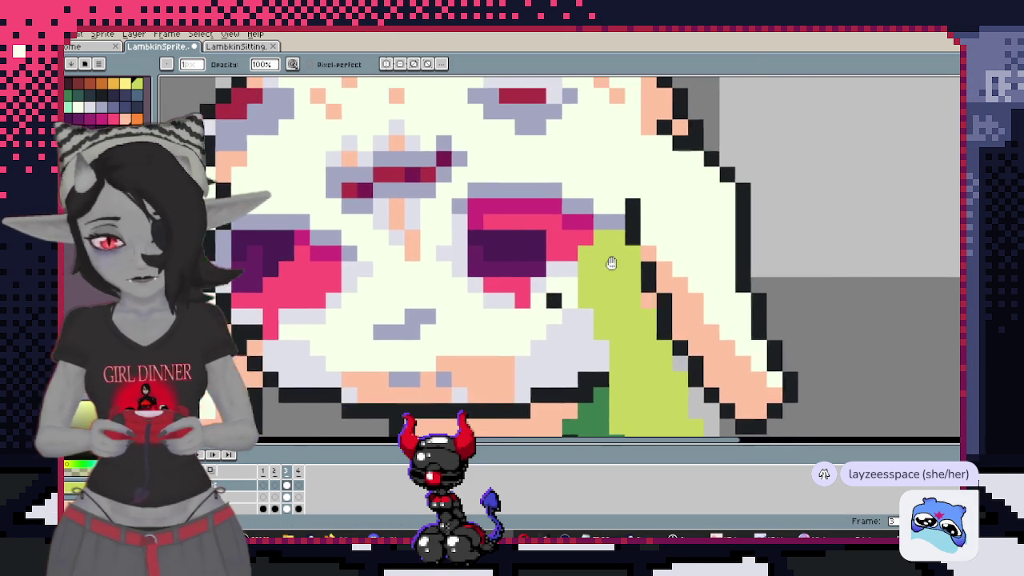
# Recolour an outline pixel light green and darken the leaf's edge pixels to dark green
pyautogui.keyDown('alt'); pyautogui.click(593, 378); pyautogui.keyUp('alt')
pyautogui.click(606, 235)
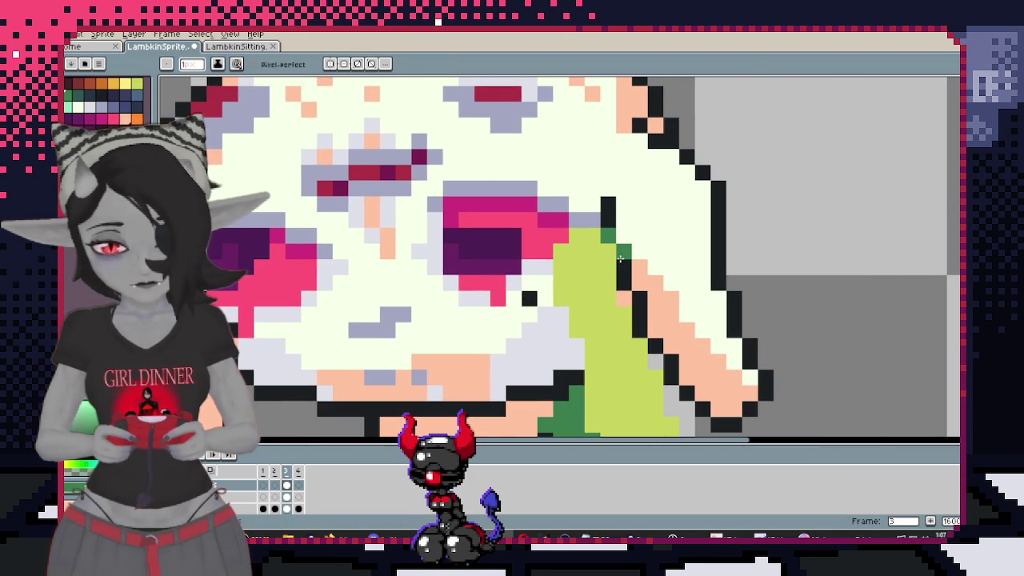
pyautogui.moveTo(612, 252)
pyautogui.mouseDown()
pyautogui.moveTo(609, 277)
pyautogui.moveTo(627, 248)
pyautogui.moveTo(619, 297)
pyautogui.mouseUp()
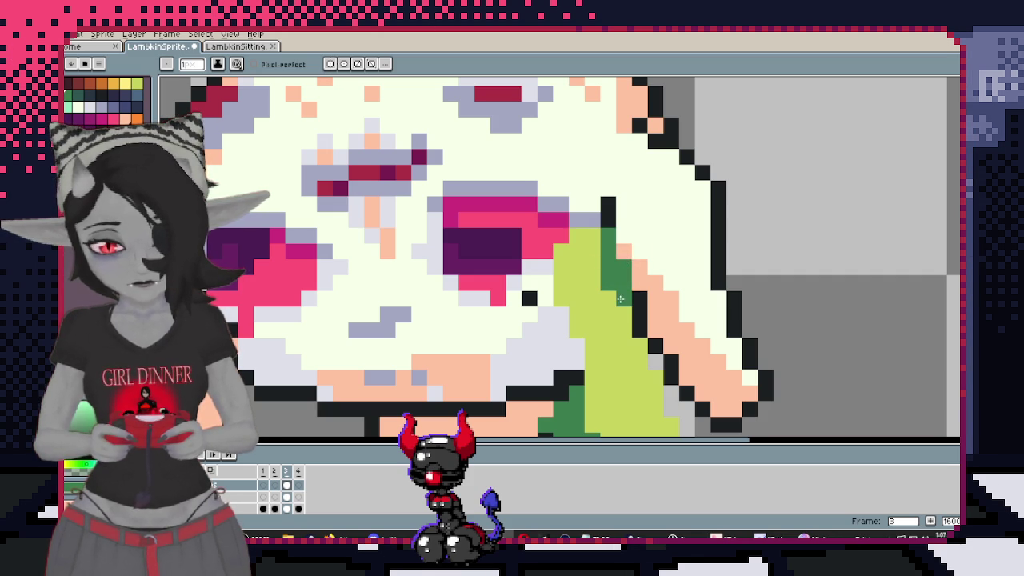
pyautogui.scroll(-2, 656, 326)
pyautogui.scroll(2, 679, 219)
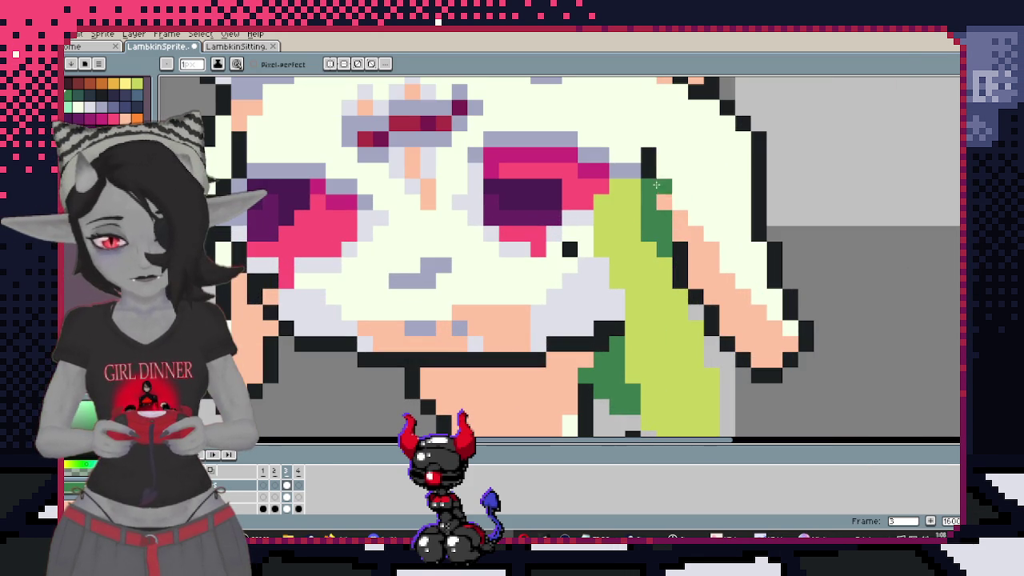
pyautogui.scroll(-4, 650, 171)
pyautogui.scroll(4, 665, 240)
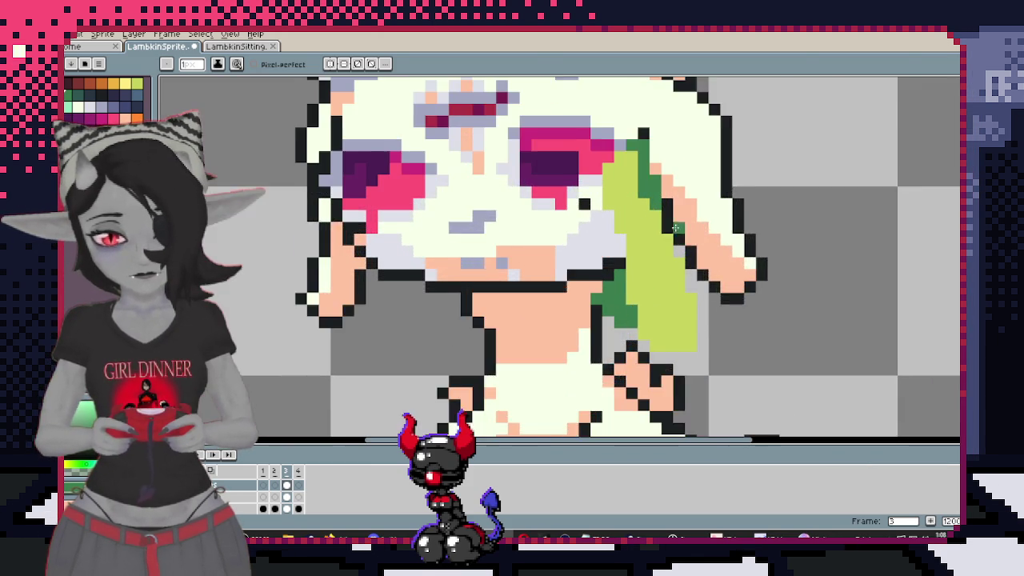
pyautogui.scroll(-1, 671, 272)
pyautogui.scroll(1, 672, 274)
pyautogui.scroll(-1, 697, 284)
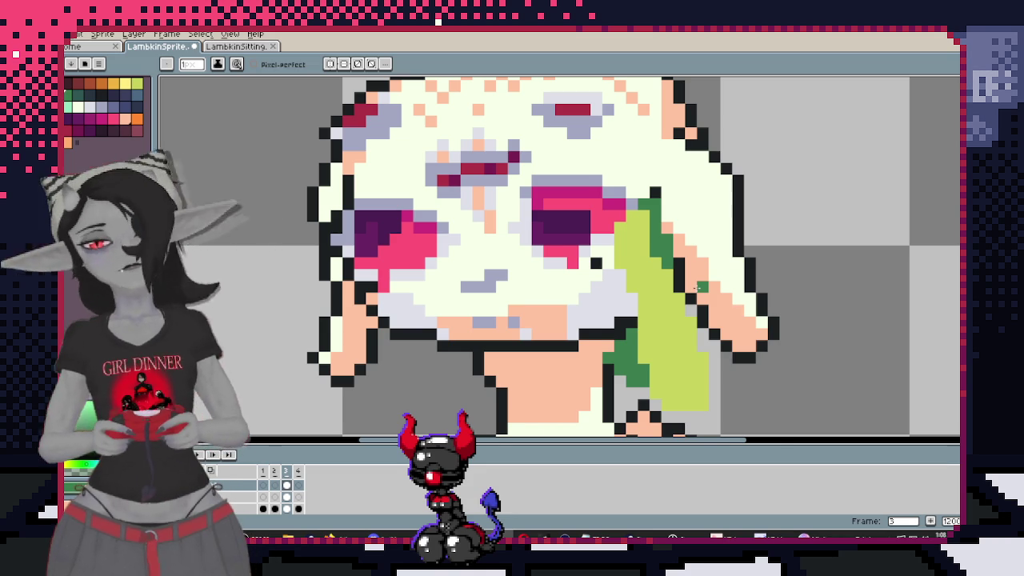
pyautogui.scroll(-3, 700, 286)
pyautogui.scroll(1, 636, 196)
pyautogui.scroll(1, 636, 196)
pyautogui.scroll(1, 636, 196)
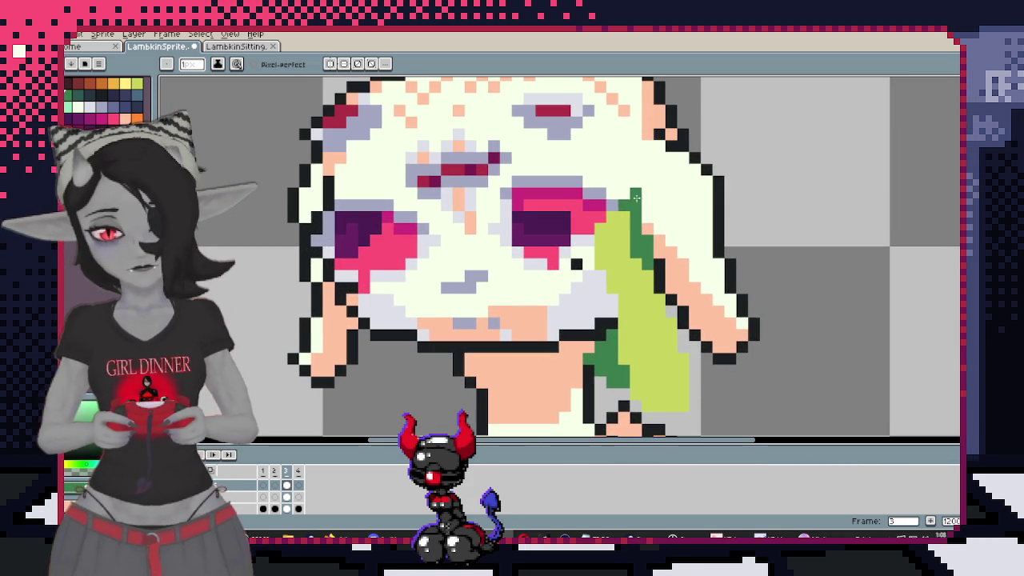
pyautogui.scroll(-3, 605, 216)
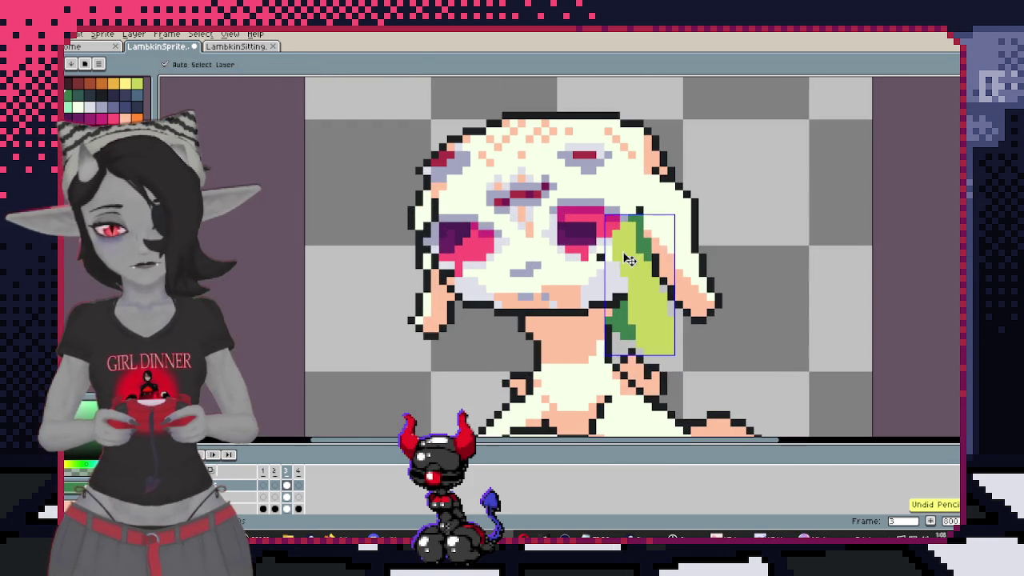
# Sample colours from the canvas and paint yellow-green pixels onto the upper leaf
pyautogui.press('i')
pyautogui.scroll(3, 630, 239)
pyautogui.press('b')
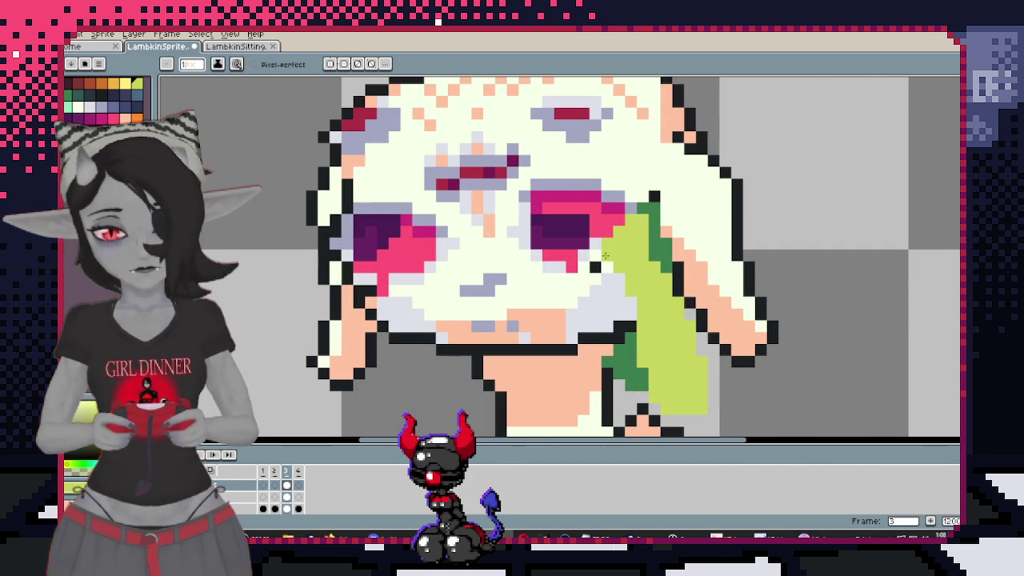
pyautogui.moveTo(618, 230); pyautogui.dragTo(624, 250)
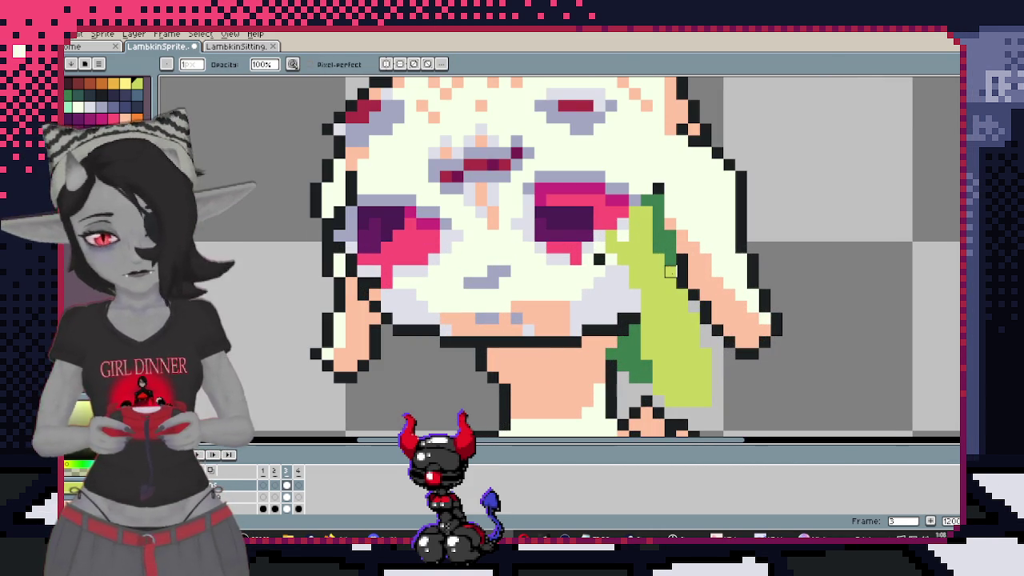
pyautogui.press('i')
pyautogui.press('b')
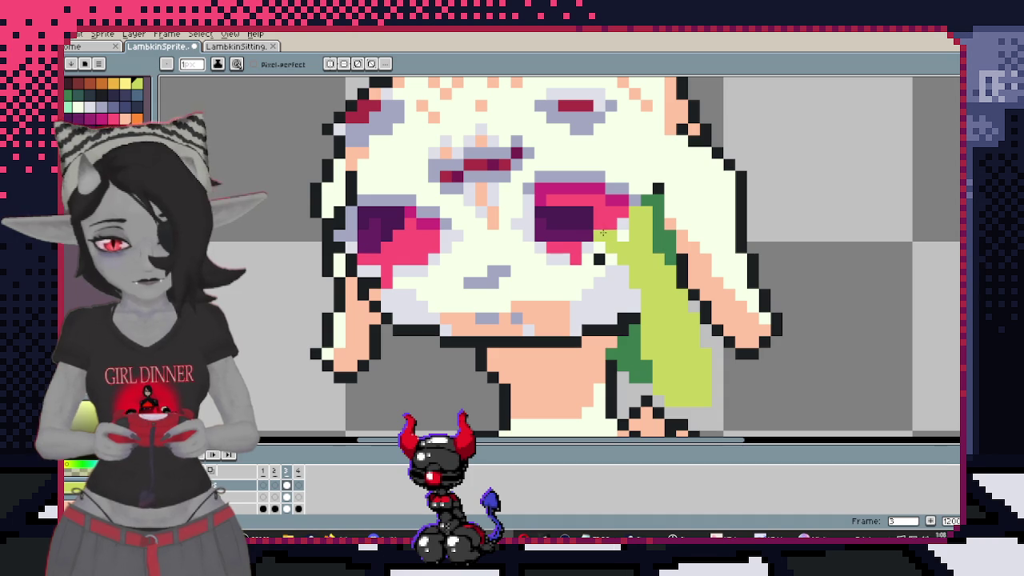
pyautogui.scroll(-3, 623, 242)
pyautogui.scroll(-1, 633, 224)
pyautogui.scroll(3, 640, 212)
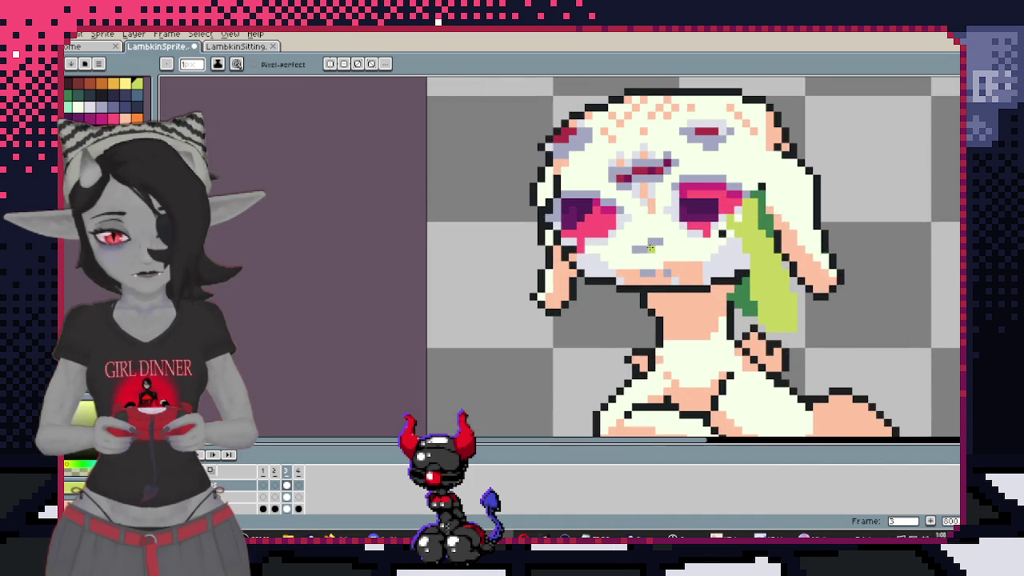
pyautogui.scroll(3, 646, 205)
pyautogui.scroll(-1, 632, 192)
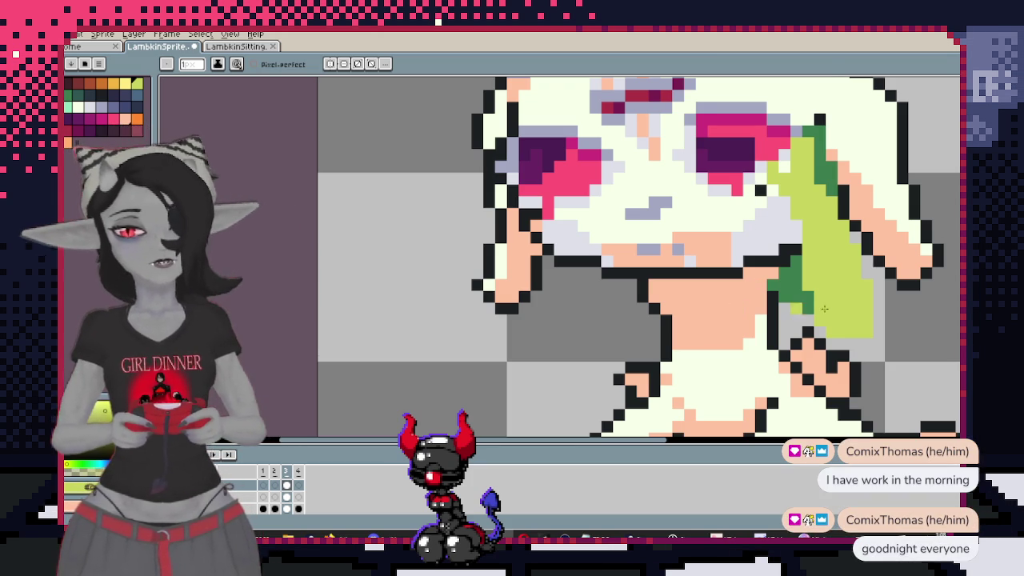
# Save the lambkin sprite file
pyautogui.scroll(-1, 755, 308)
pyautogui.scroll(-1, 667, 296)
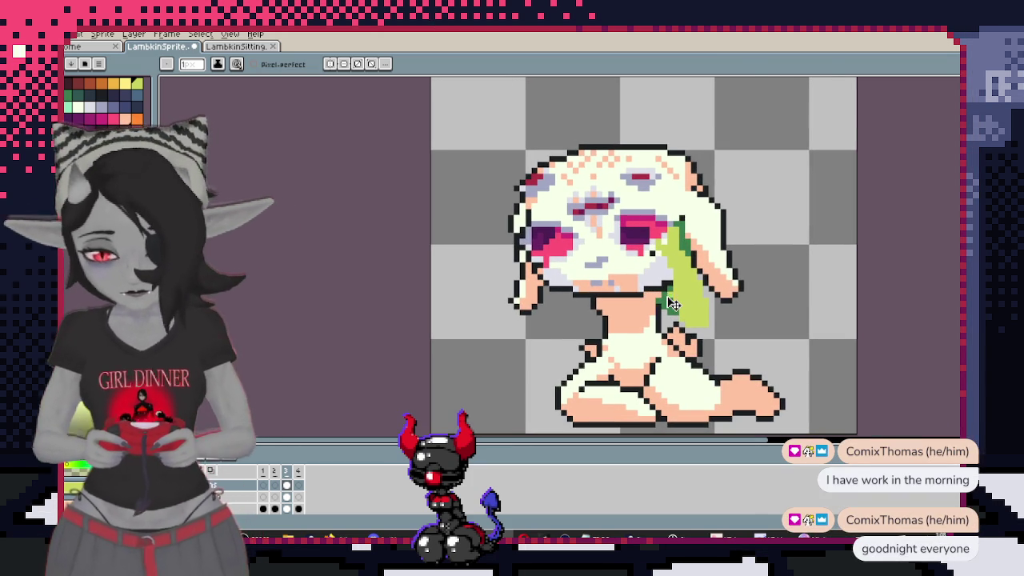
pyautogui.hotkey('ctrl', 's')
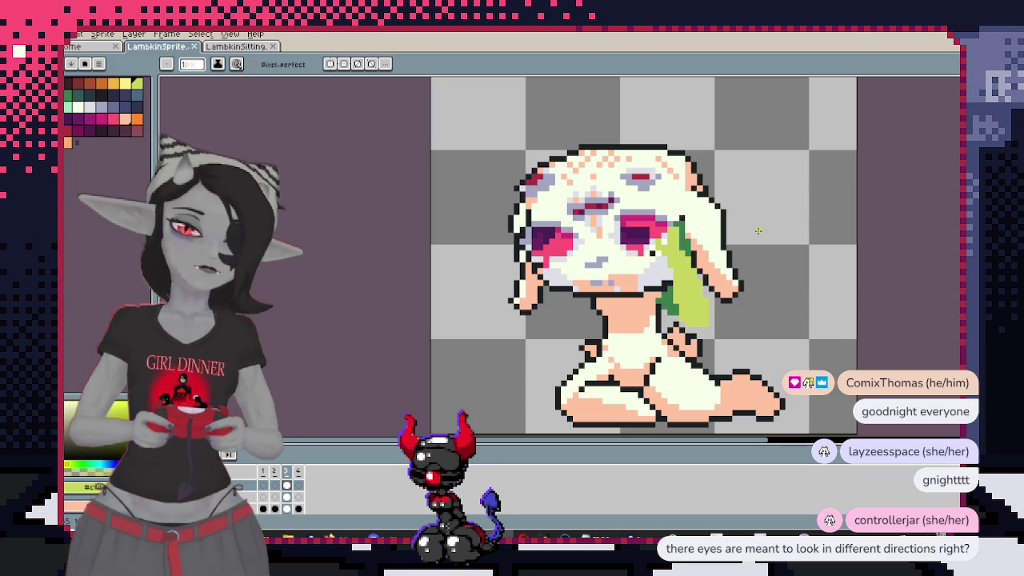
# Zoom in close on the seated sprite's mask markings below the haloed head
pyautogui.scroll(5, 603, 273)
pyautogui.scroll(5, 654, 263)
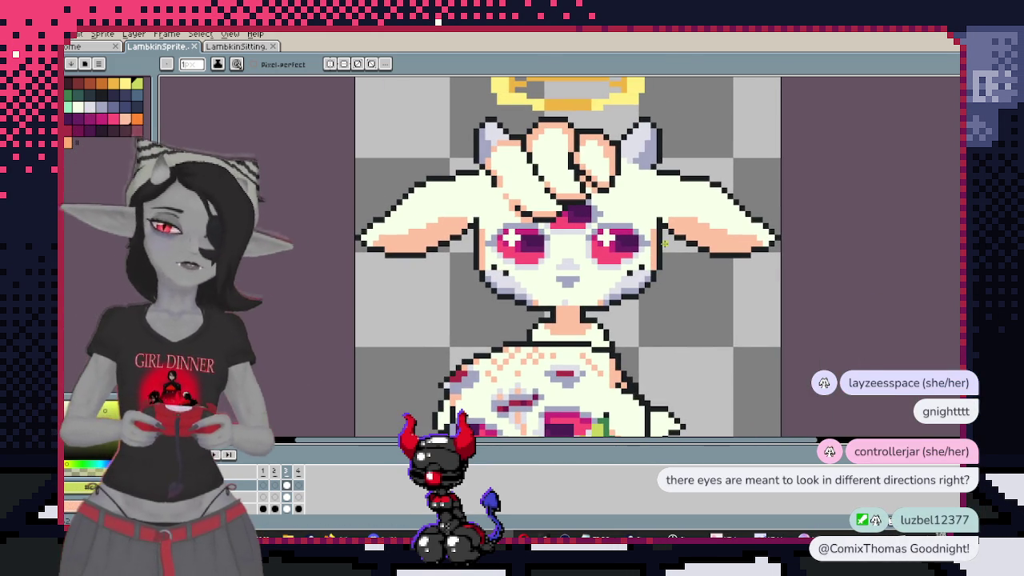
pyautogui.scroll(2, 609, 244)
pyautogui.scroll(1, 560, 252)
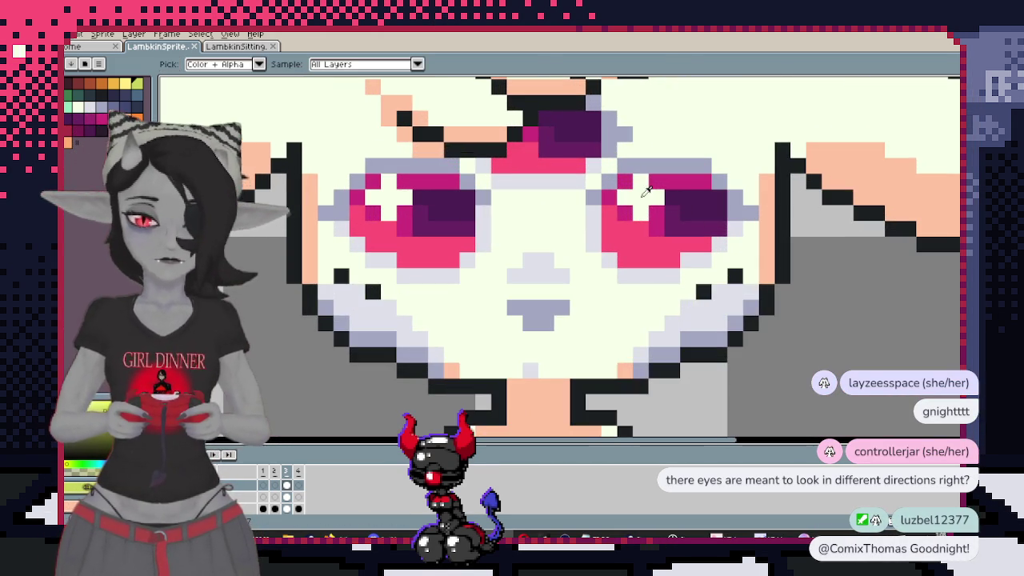
pyautogui.scroll(1, 498, 260)
pyautogui.scroll(-3, 498, 260)
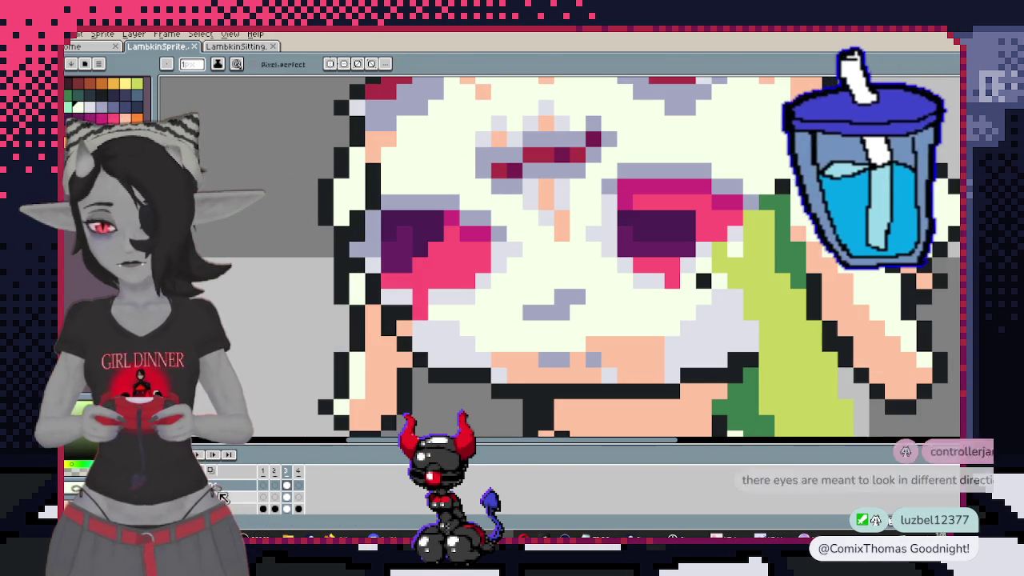
pyautogui.scroll(-2, 597, 326)
pyautogui.scroll(-1, 598, 326)
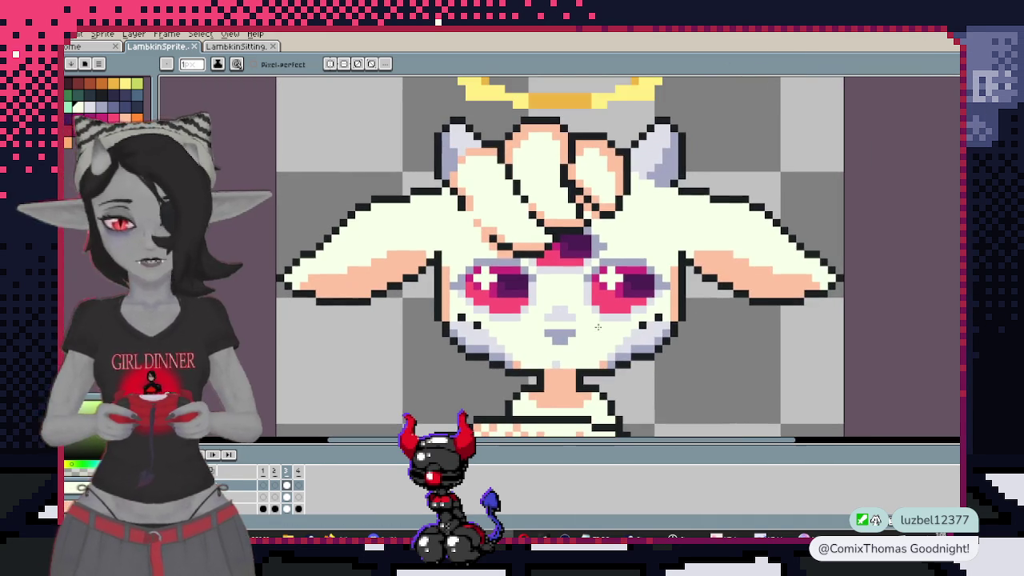
pyautogui.scroll(1, 608, 325)
pyautogui.scroll(-1, 633, 264)
pyautogui.moveTo(632, 280)
pyautogui.mouseDown()
pyautogui.moveTo(647, 237)
pyautogui.moveTo(648, 269)
pyautogui.mouseUp()
pyautogui.scroll(1, 720, 288)
pyautogui.scroll(1, 713, 276)
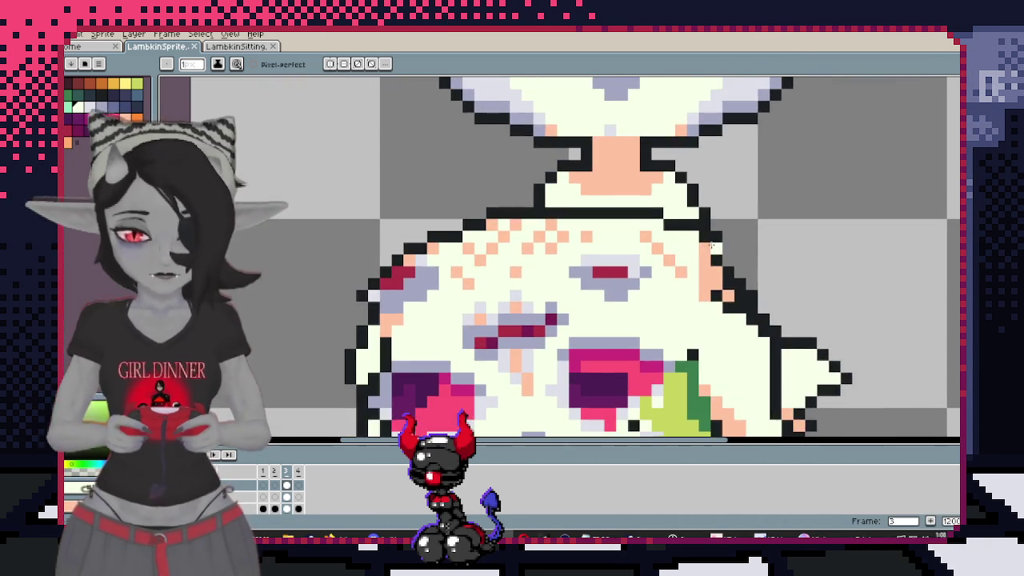
pyautogui.scroll(1, 708, 266)
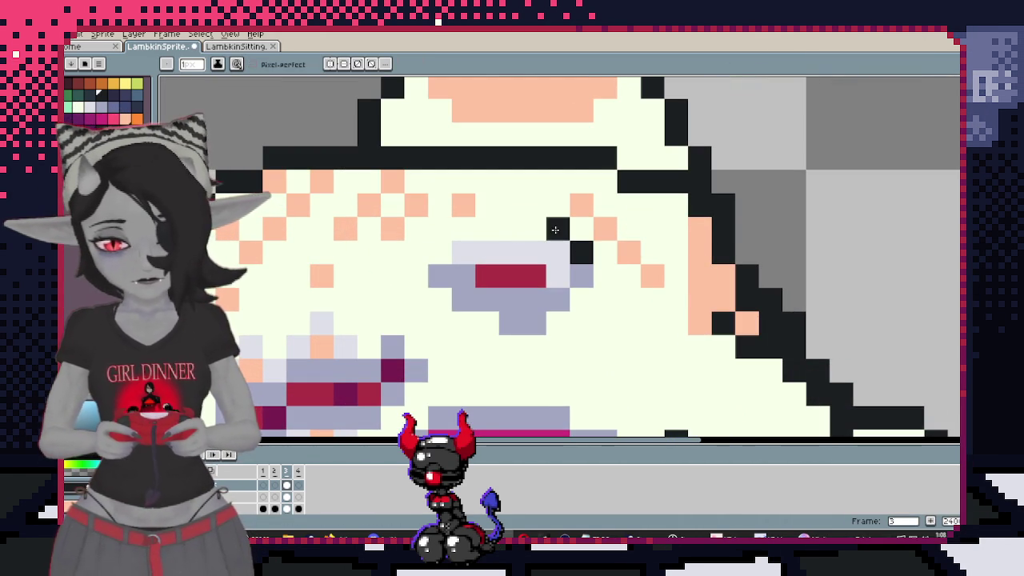
# Outline the mask's eye-shaped marking with black pixels
pyautogui.moveTo(440, 252); pyautogui.dragTo(416, 252)
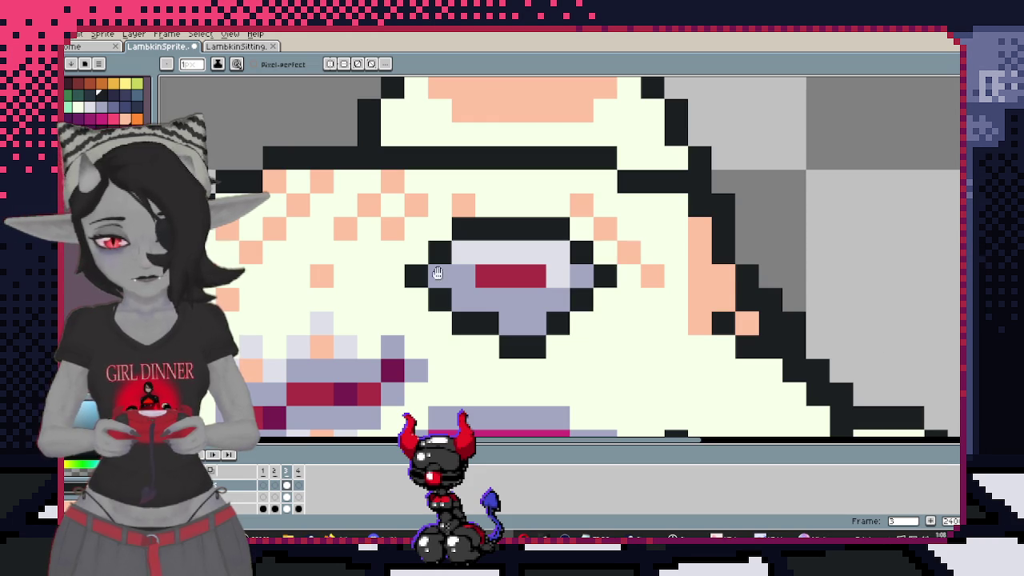
pyautogui.hscroll(-5, 588, 292)
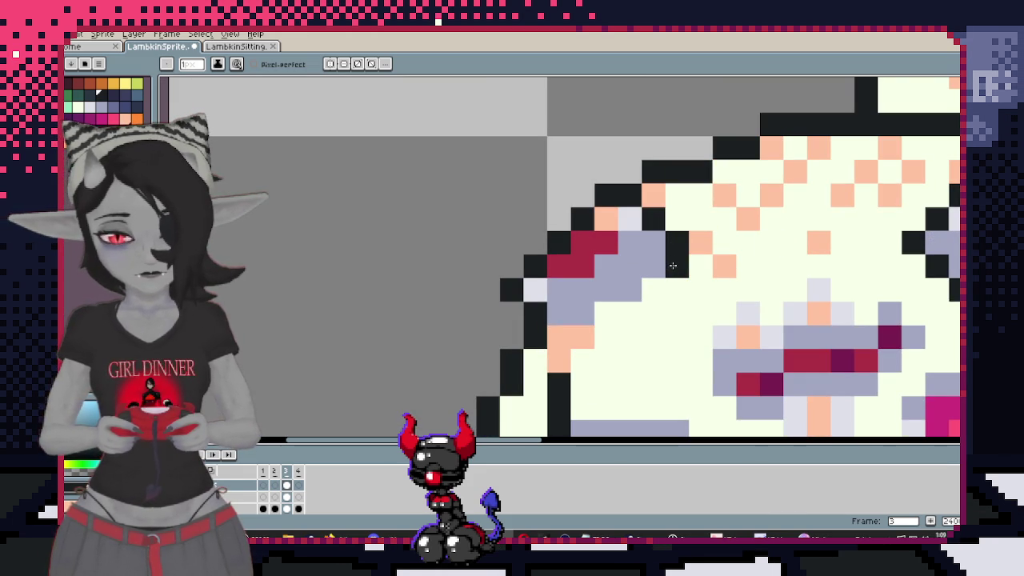
pyautogui.scroll(-2, 568, 332)
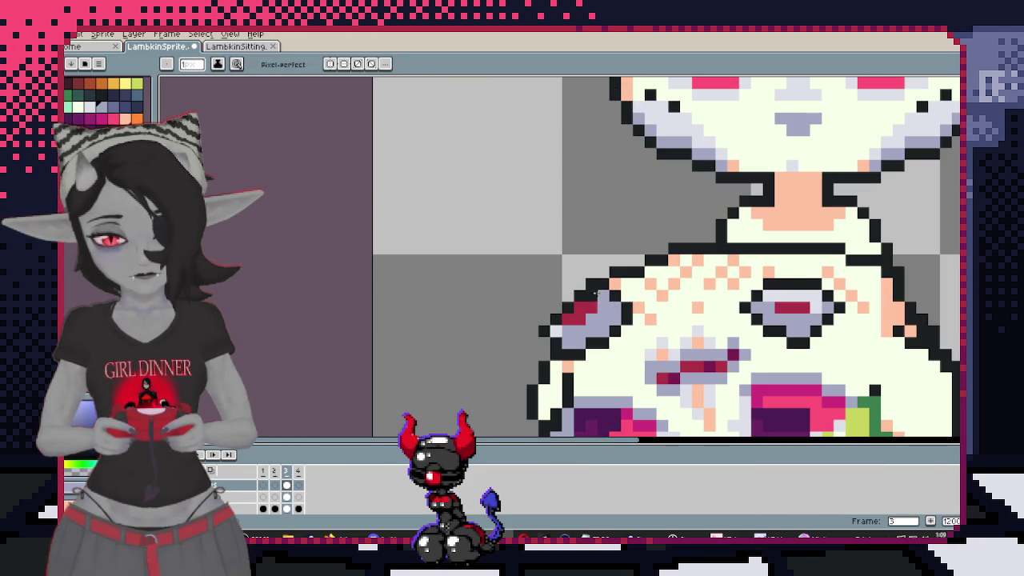
pyautogui.scroll(-2, 619, 297)
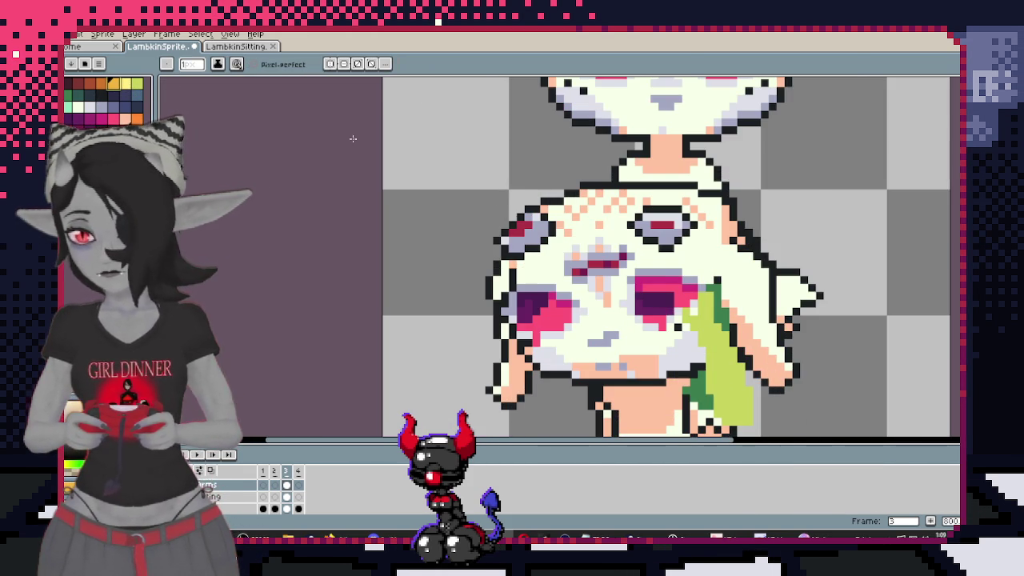
pyautogui.scroll(3, 519, 244)
# Recolour central mask-marking pixels gold and add one yellow accent pixel
pyautogui.click(530, 232)
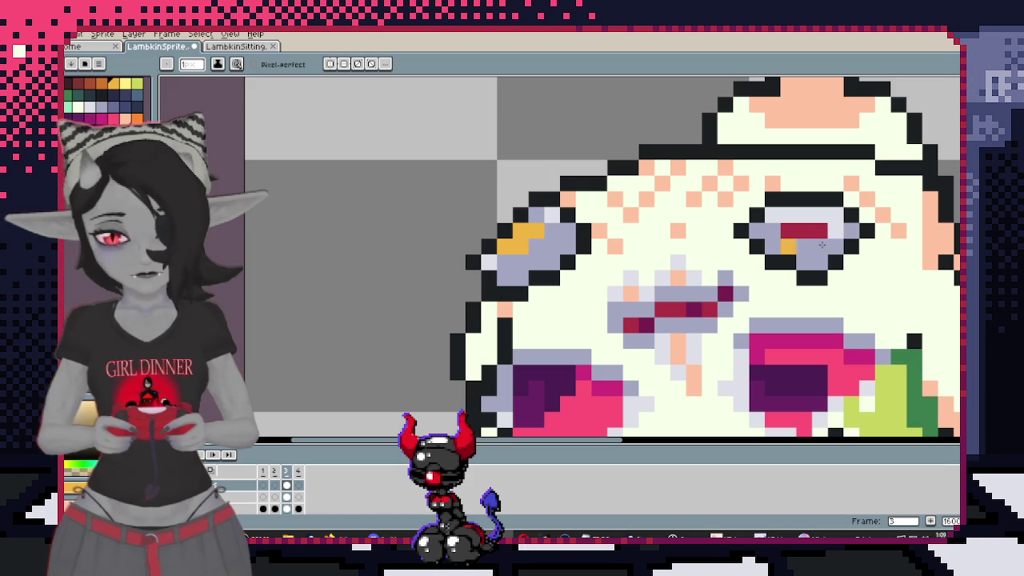
pyautogui.click(582, 256)
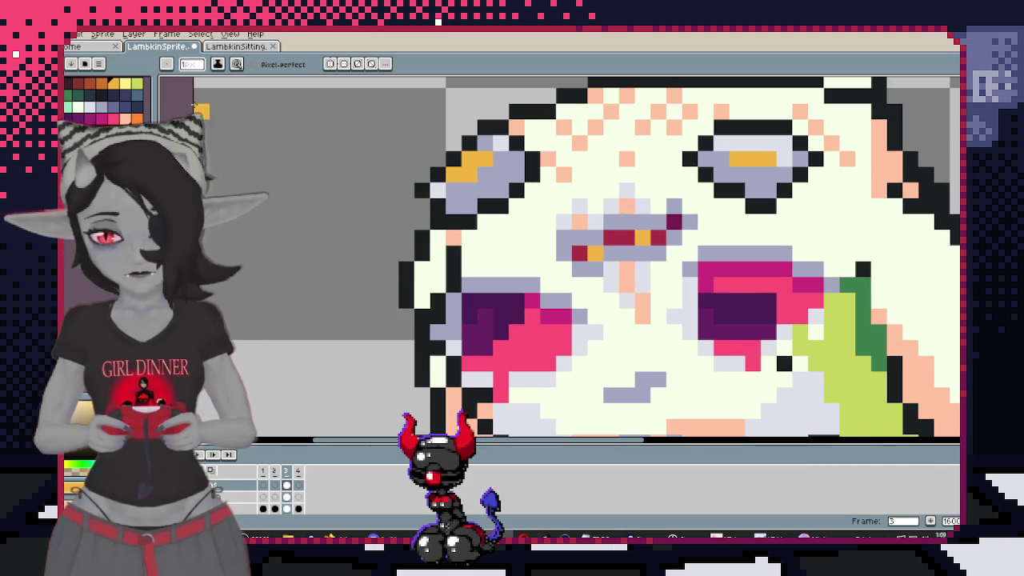
pyautogui.click(673, 221)
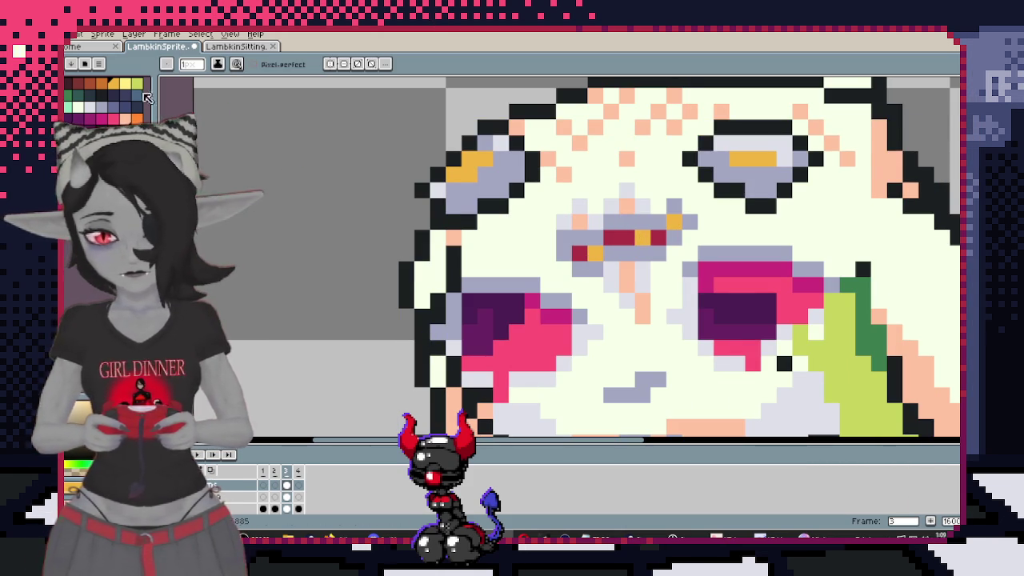
pyautogui.click(126, 83)
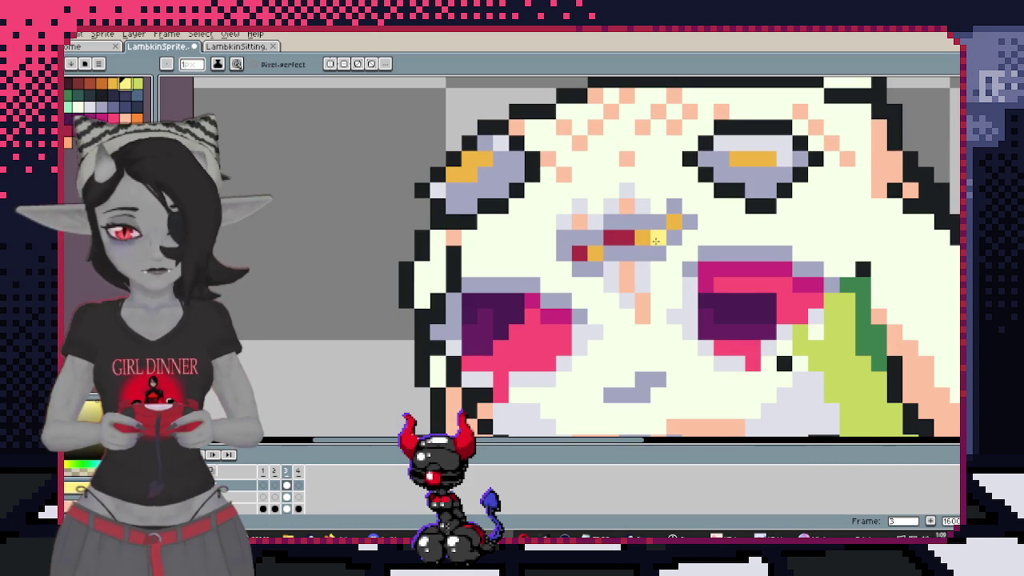
pyautogui.click(611, 238)
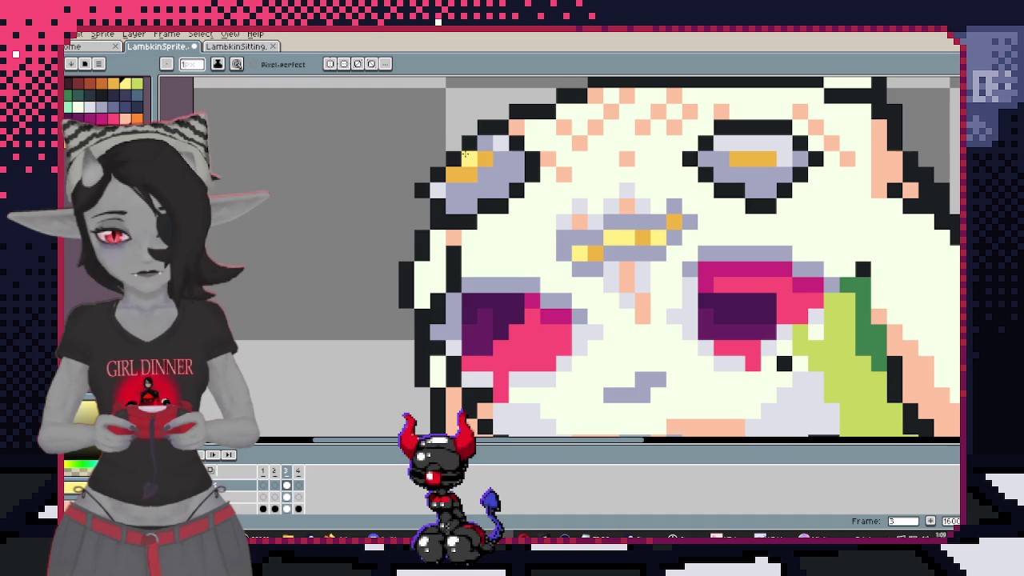
# Sample the cream colour from the canvas and paint two cream pixels beside the marking
pyautogui.scroll(-1, 560, 240)
pyautogui.scroll(-3, 829, 232)
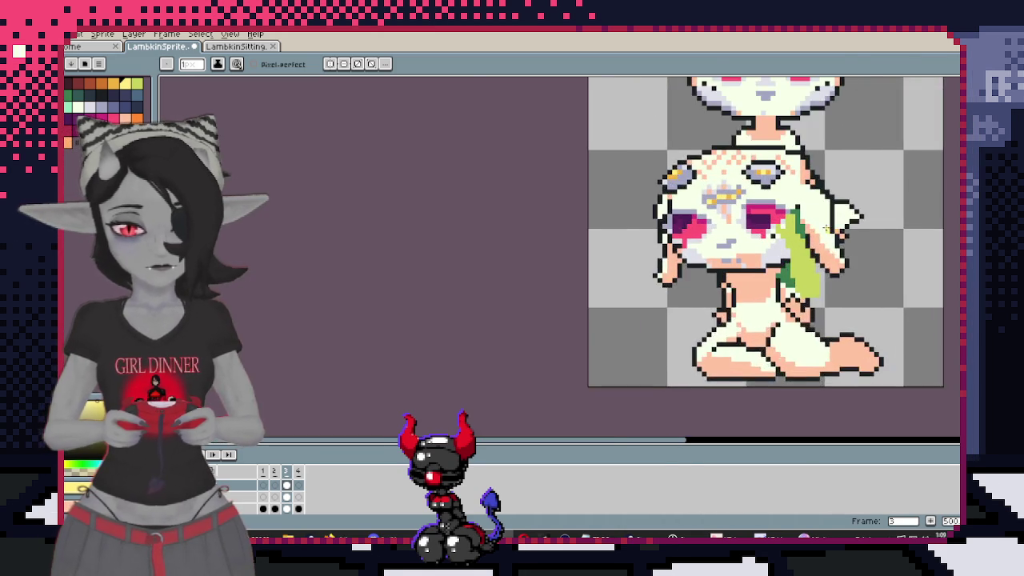
pyautogui.scroll(2, 692, 240)
pyautogui.scroll(2, 515, 282)
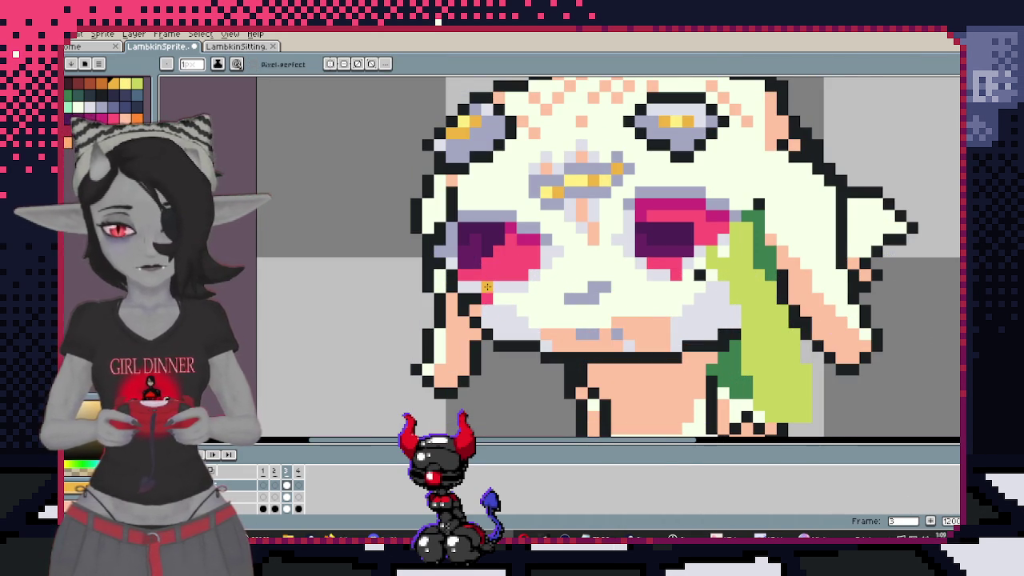
pyautogui.scroll(-3, 615, 305)
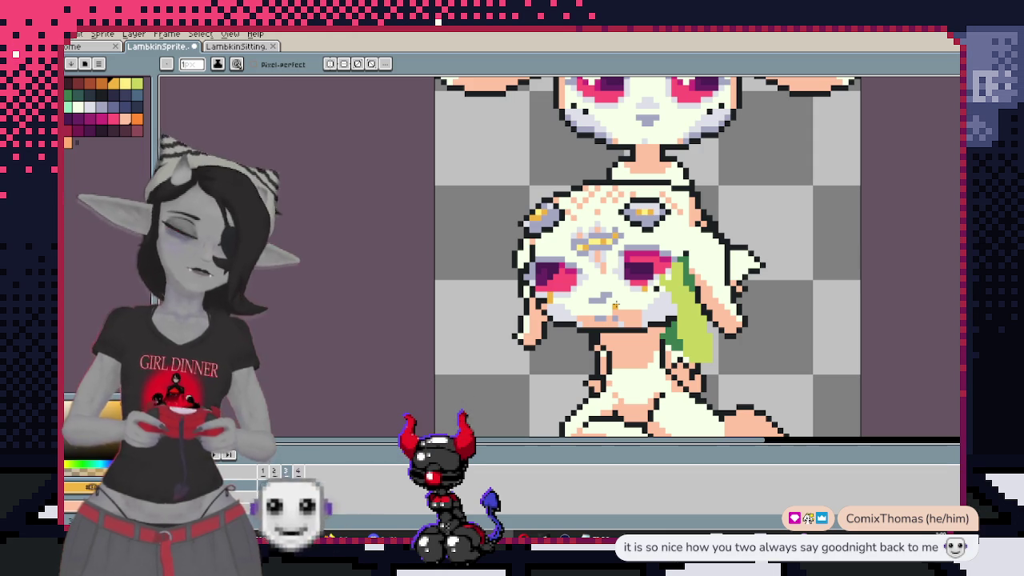
pyautogui.scroll(1, 586, 300)
pyautogui.scroll(1, 588, 272)
pyautogui.scroll(1, 590, 232)
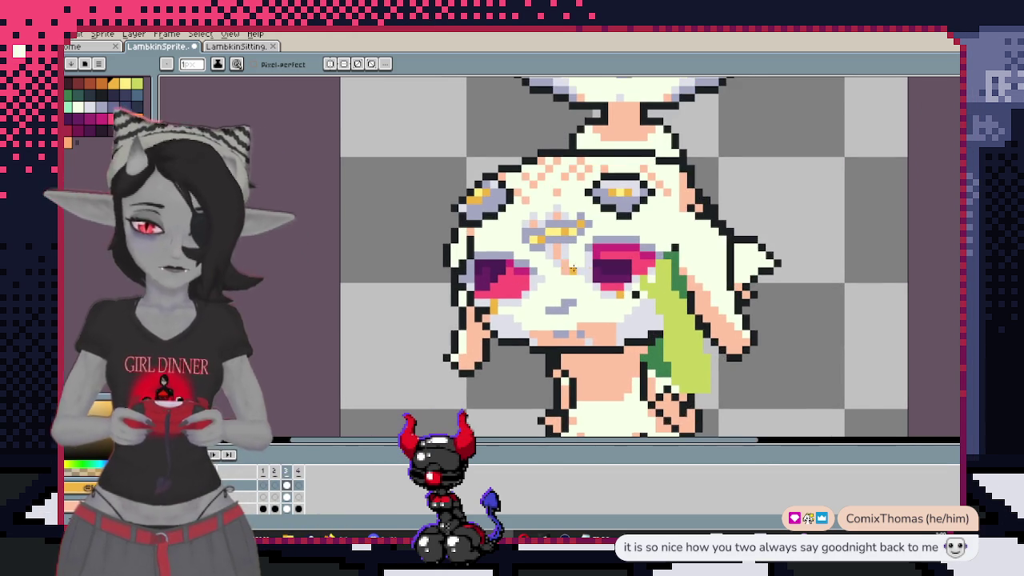
pyautogui.scroll(1, 593, 198)
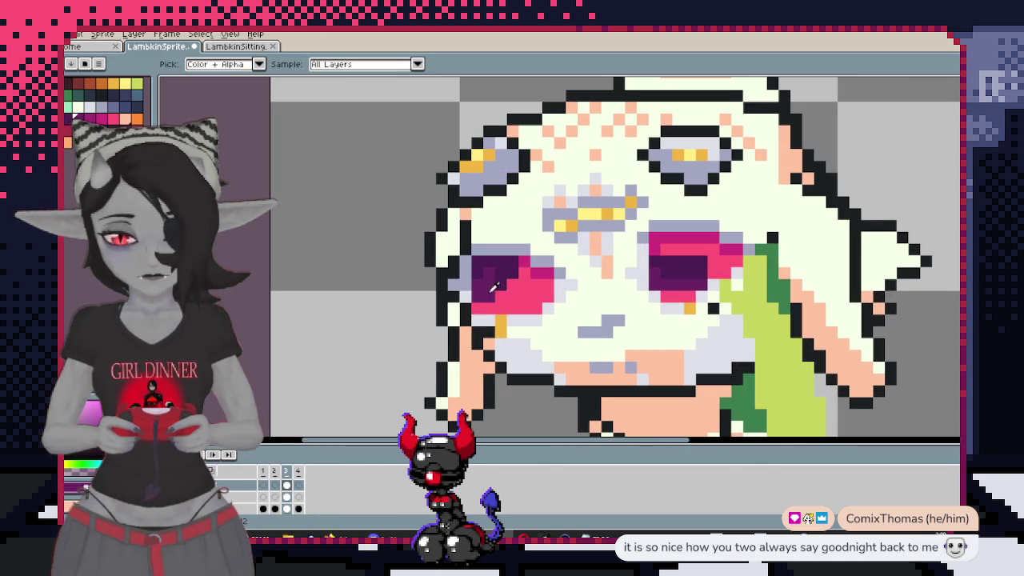
pyautogui.scroll(-3, 518, 297)
pyautogui.scroll(3, 629, 293)
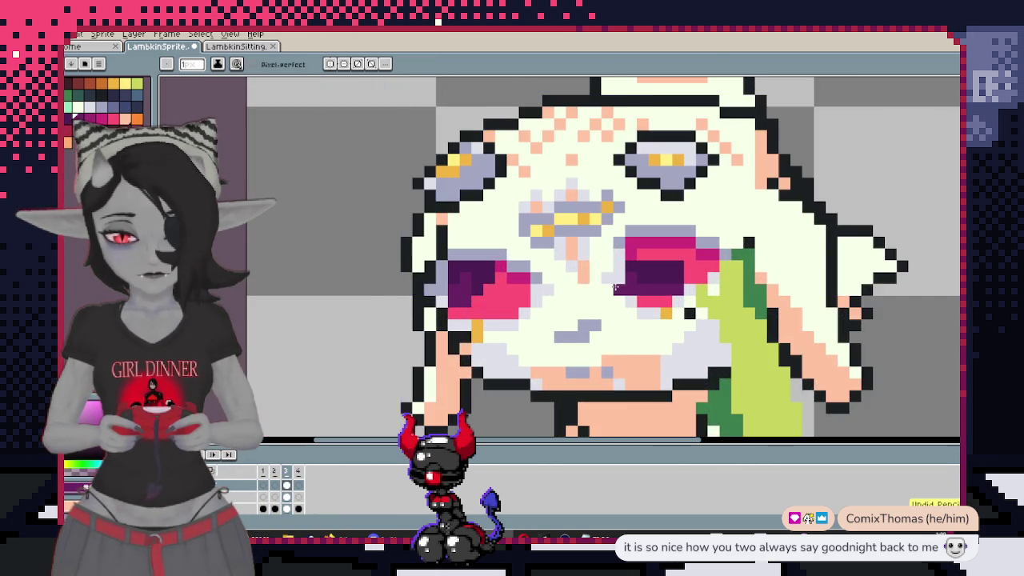
pyautogui.scroll(-3, 628, 293)
pyautogui.scroll(3, 632, 264)
pyautogui.scroll(-1, 640, 229)
pyautogui.moveTo(640, 229); pyautogui.dragTo(636, 225)
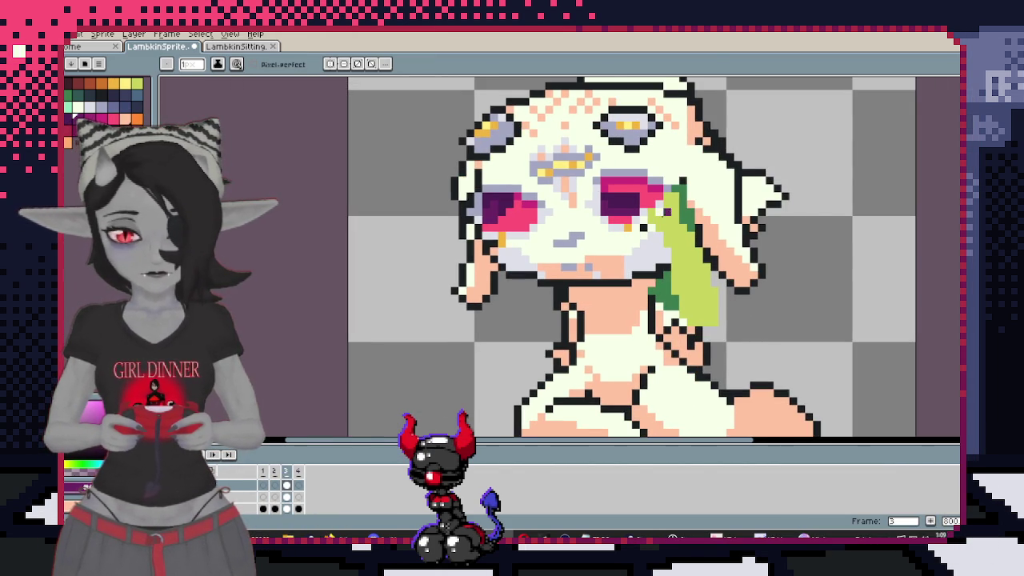
pyautogui.scroll(2, 602, 158)
pyautogui.scroll(1, 641, 164)
pyautogui.press('alt')
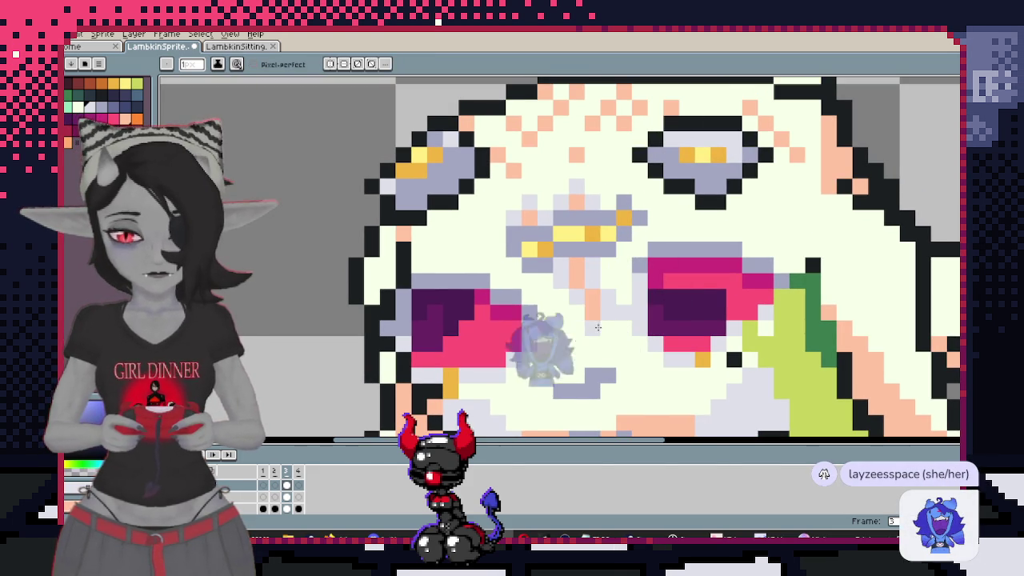
pyautogui.scroll(-3, 577, 313)
pyautogui.scroll(-1, 629, 302)
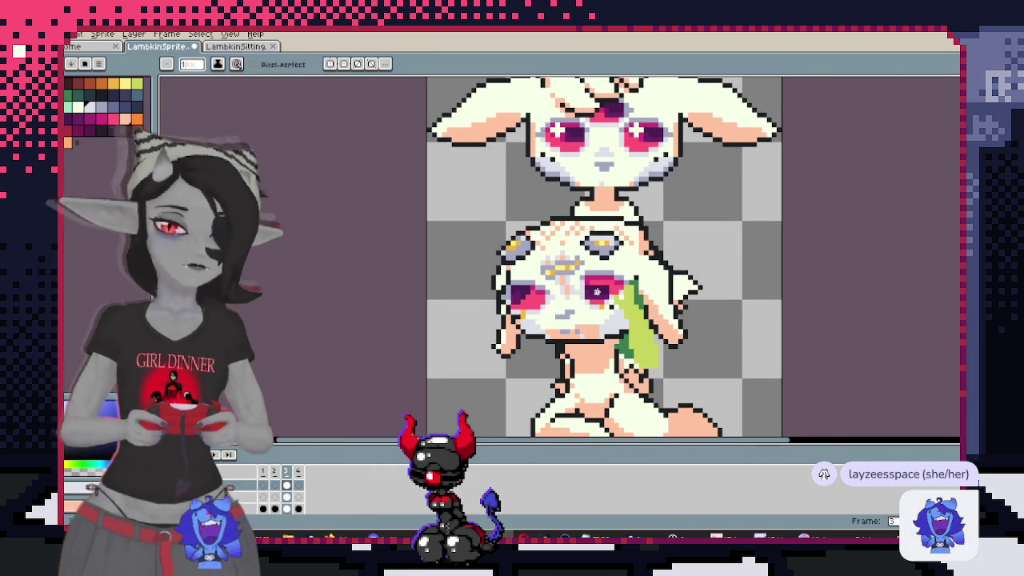
pyautogui.scroll(2, 593, 281)
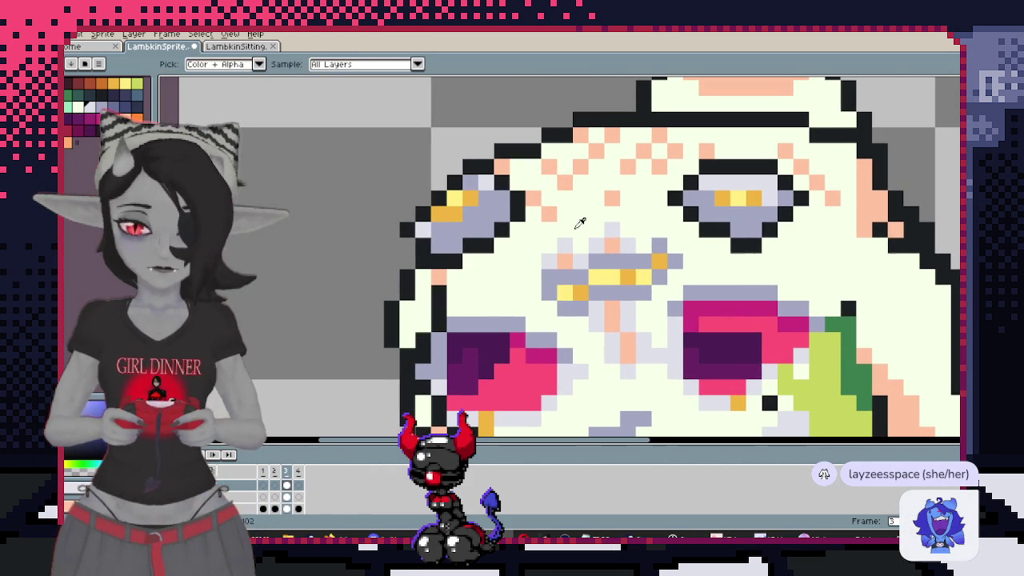
pyautogui.moveTo(565, 261); pyautogui.dragTo(549, 261)
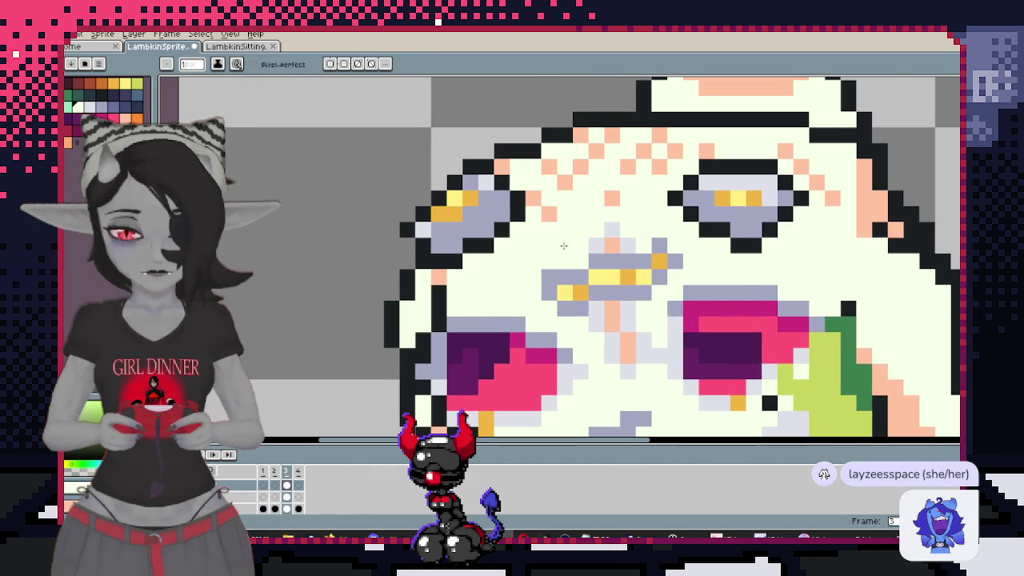
# Turn the stray grey pixels around the mask and eye cream
pyautogui.scroll(-1, 690, 309)
pyautogui.scroll(-3, 690, 309)
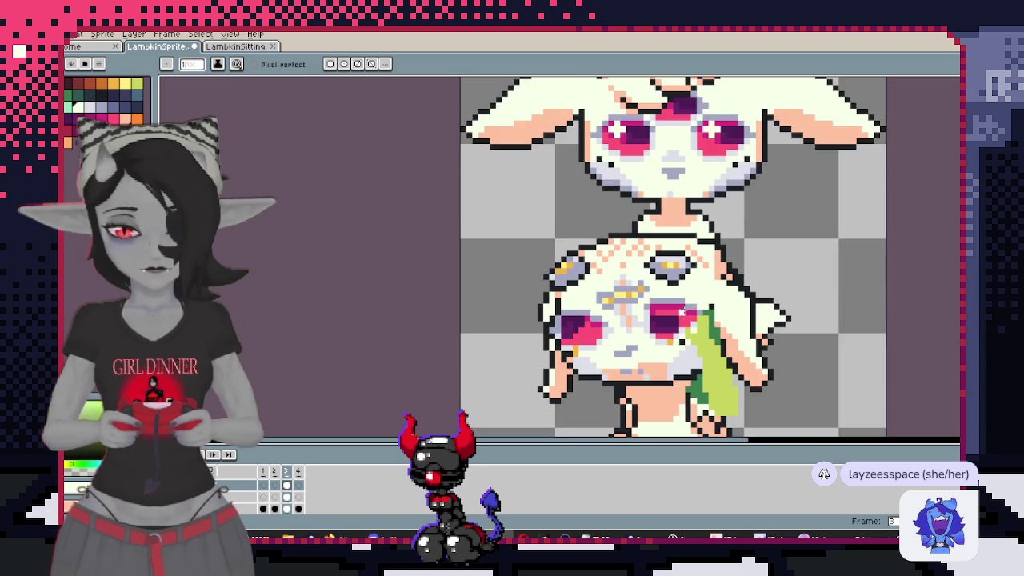
pyautogui.scroll(1, 558, 217)
pyautogui.scroll(2, 558, 217)
pyautogui.scroll(3, 558, 217)
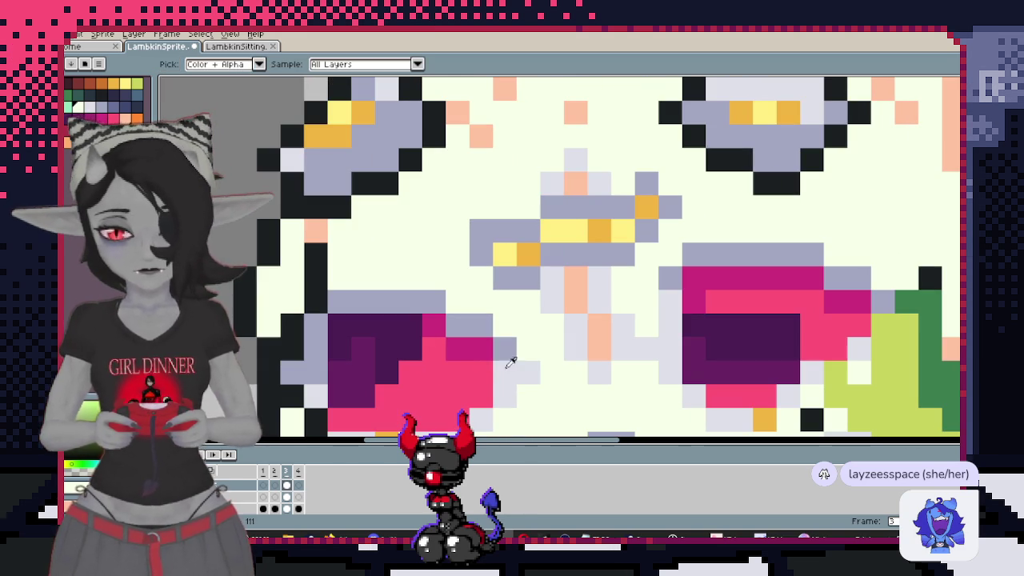
pyautogui.click(505, 278)
pyautogui.click(597, 255)
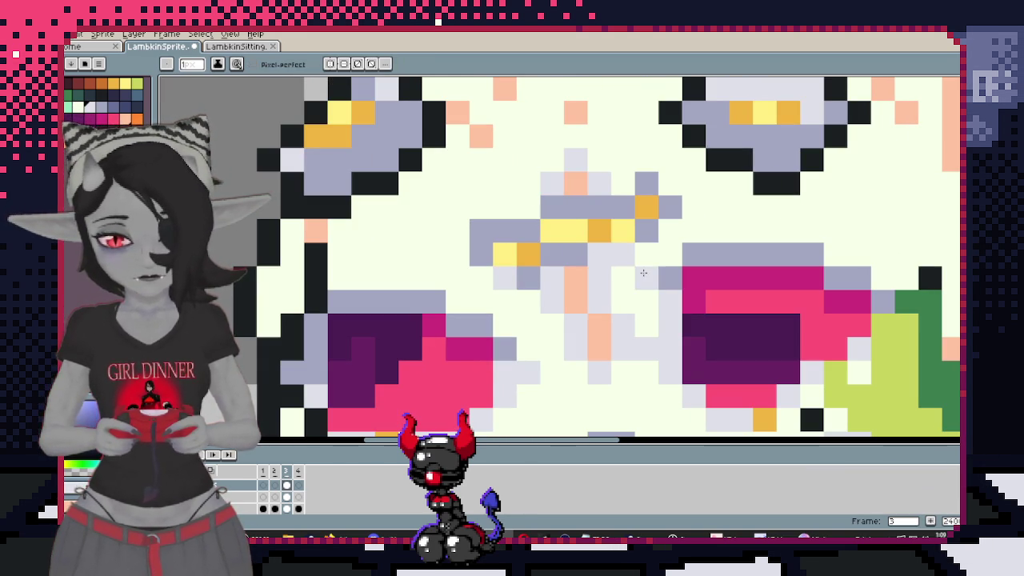
pyautogui.click(646, 231)
pyautogui.scroll(-6, 720, 240)
pyautogui.scroll(1, 723, 240)
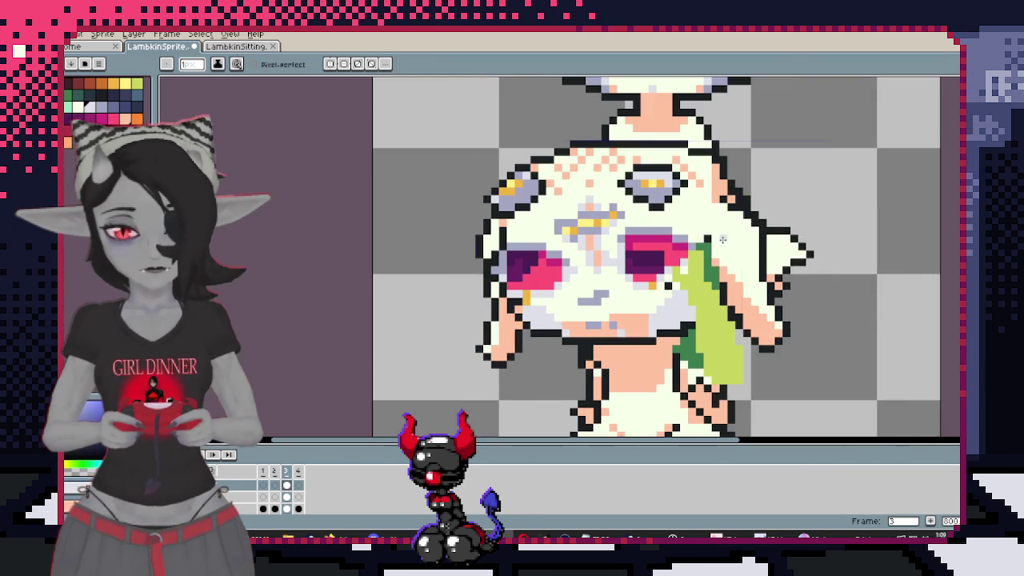
pyautogui.moveTo(662, 196); pyautogui.dragTo(611, 209)
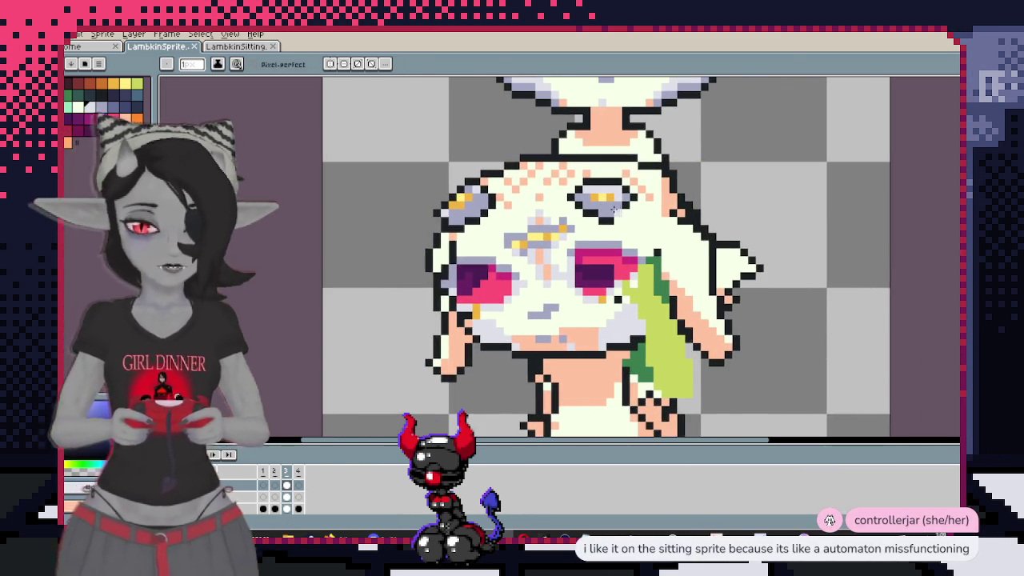
pyautogui.scroll(-2, 611, 210)
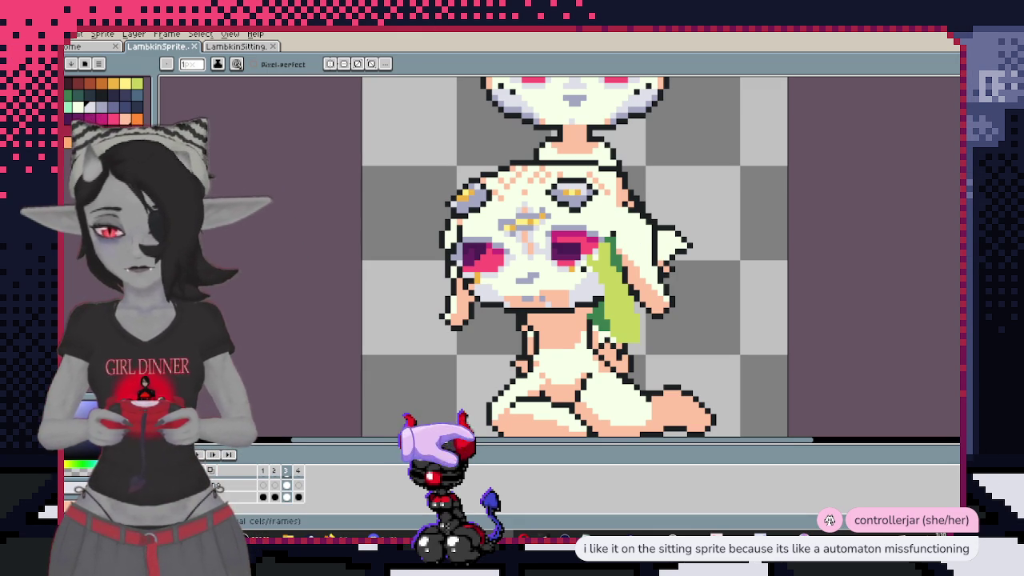
pyautogui.hotkey('ctrl', 'z')
pyautogui.scroll(3, 539, 82)
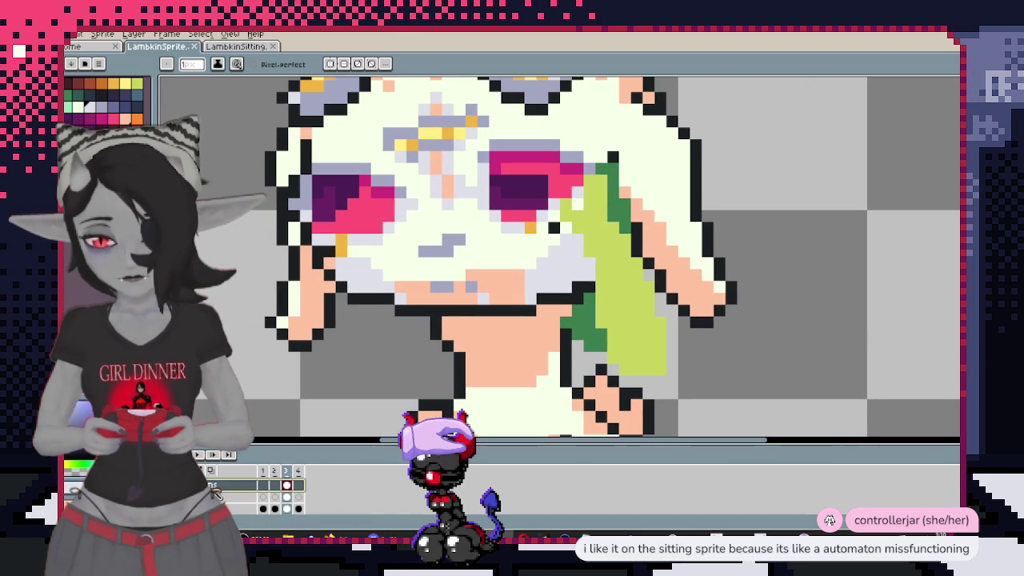
pyautogui.press('i')
pyautogui.scroll(-2, 480, 301)
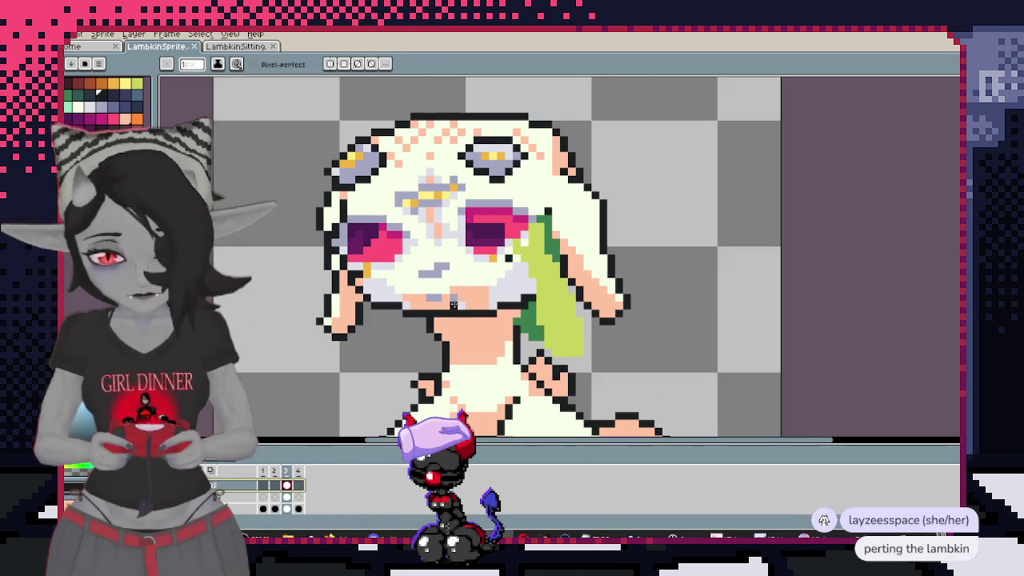
pyautogui.scroll(1, 535, 292)
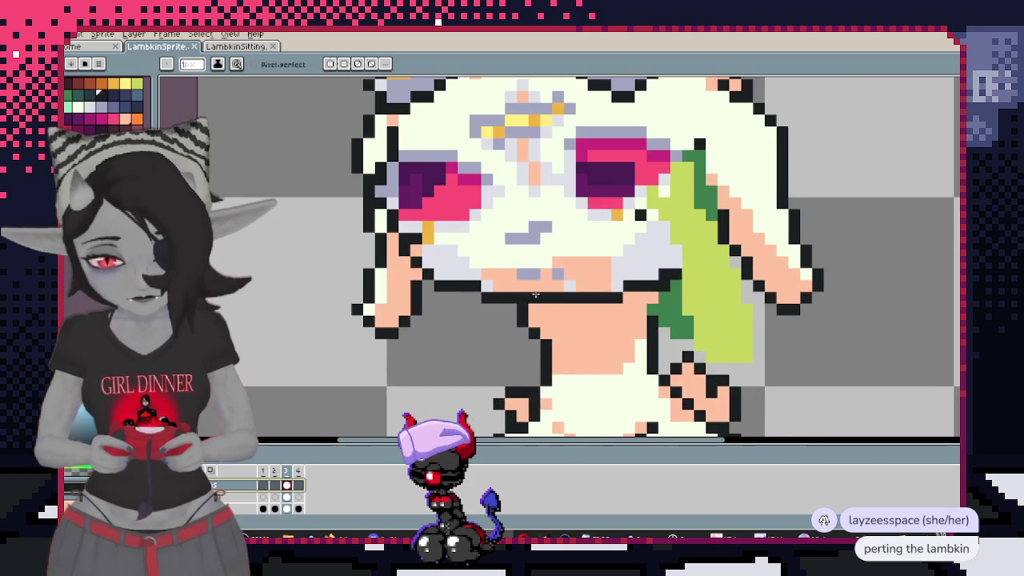
pyautogui.scroll(1, 528, 288)
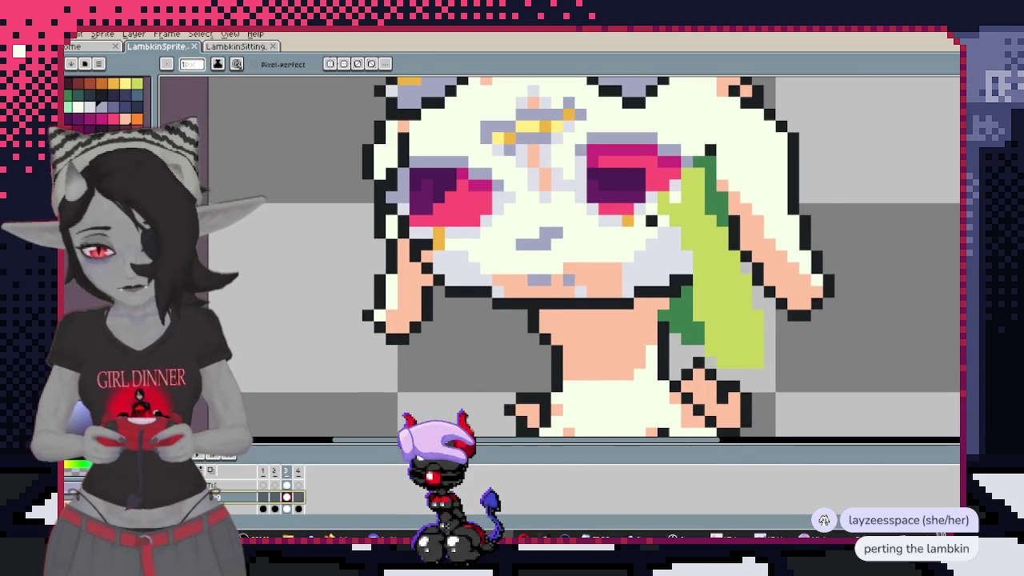
pyautogui.scroll(-1, 480, 331)
pyautogui.scroll(1, 480, 331)
pyautogui.scroll(1, 535, 240)
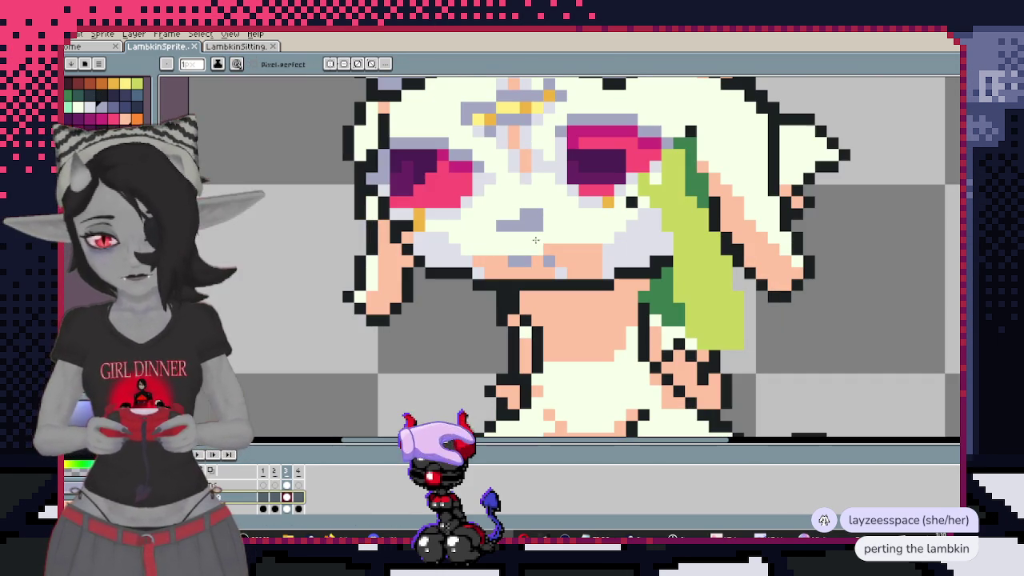
pyautogui.scroll(1, 468, 285)
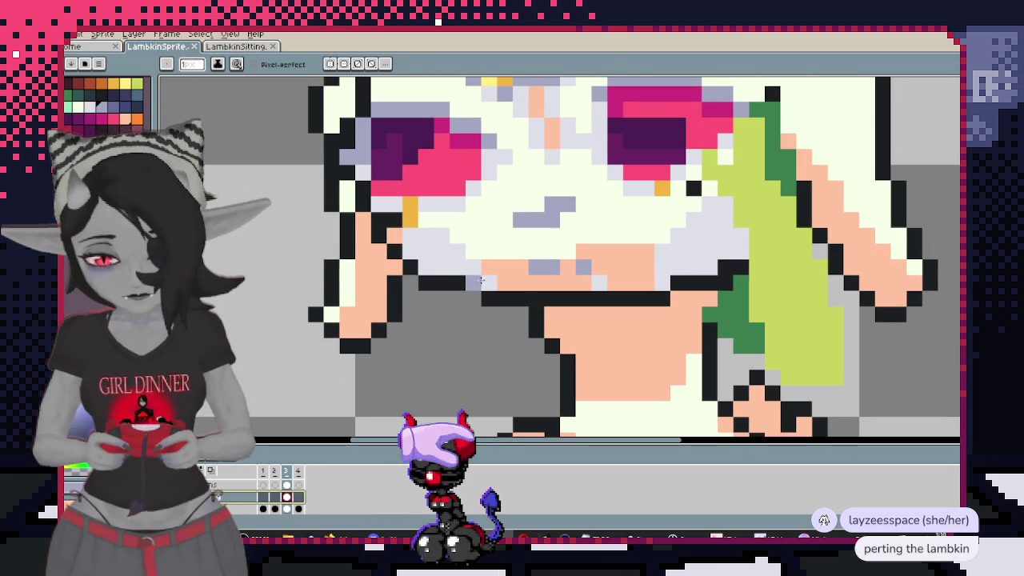
pyautogui.moveTo(491, 283); pyautogui.dragTo(474, 271)
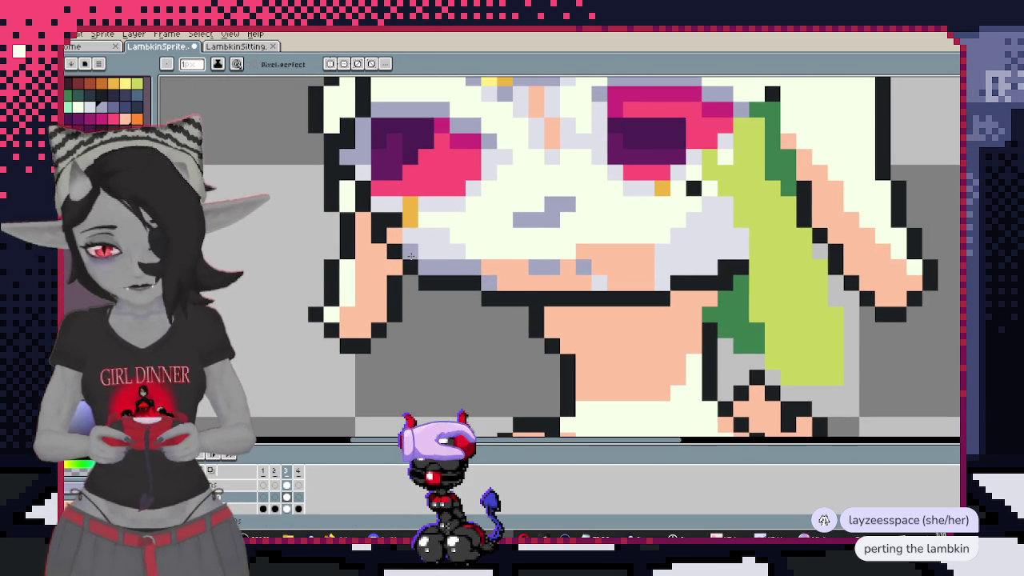
pyautogui.moveTo(610, 266); pyautogui.dragTo(510, 298)
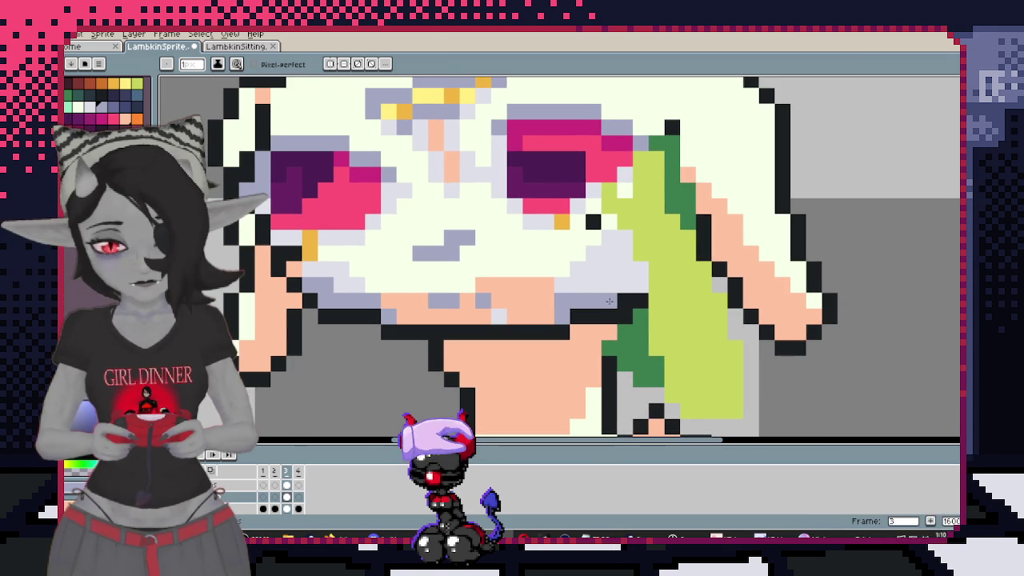
pyautogui.hotkey('ctrl', 'z')
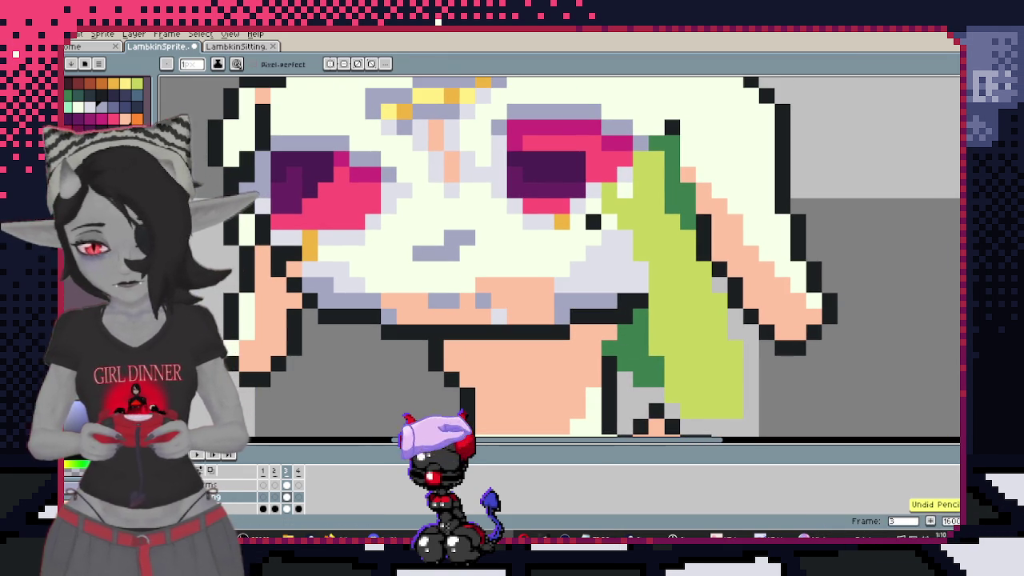
pyautogui.hotkey('ctrl', 'z')
pyautogui.moveTo(637, 284); pyautogui.dragTo(657, 272)
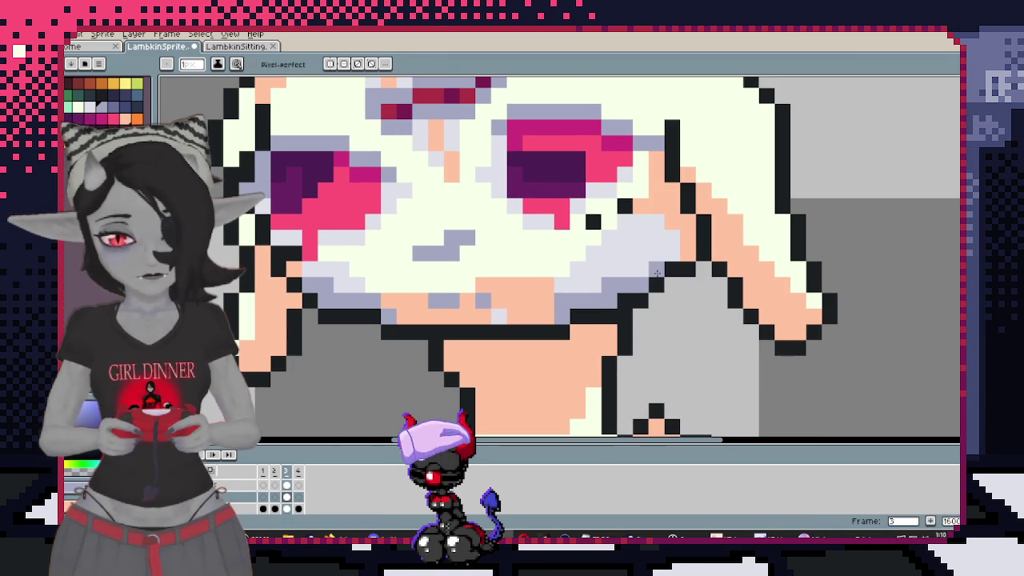
pyautogui.scroll(-1, 560, 256)
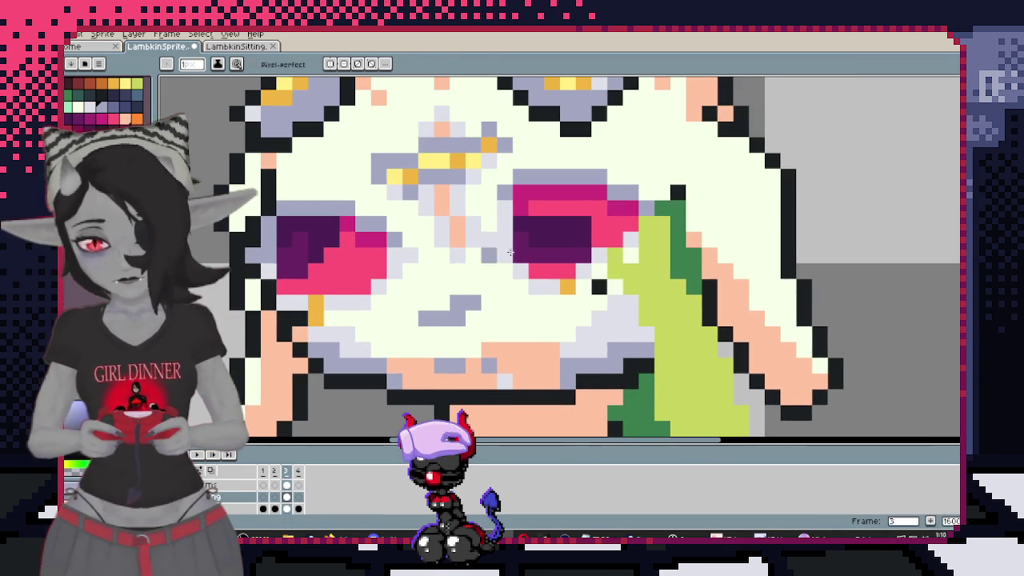
pyautogui.press('w')
# Select the green leaf with the Magic Wand, then clear the selection
pyautogui.click(448, 264)
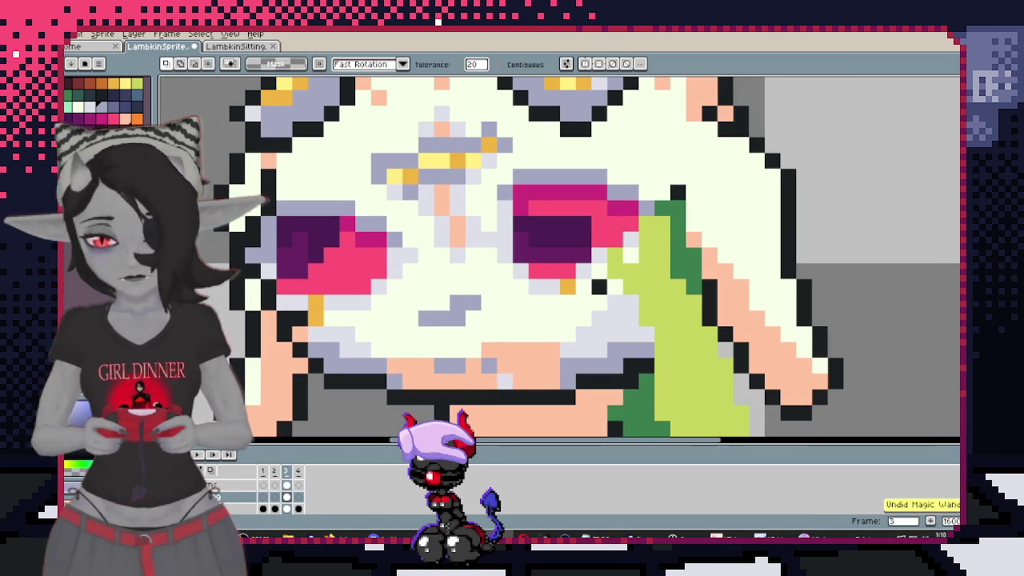
pyautogui.click(687, 264)
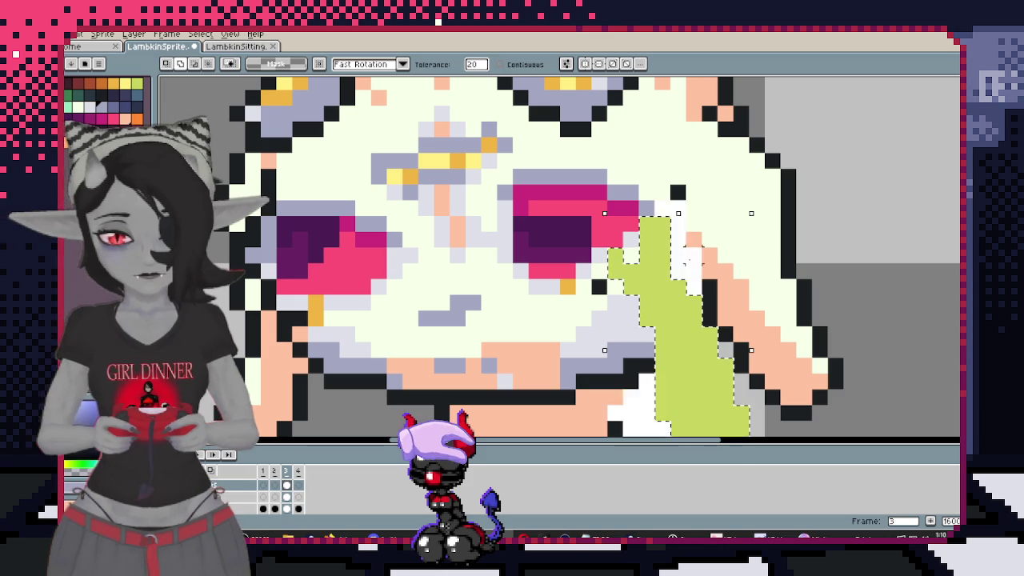
pyautogui.click(200, 34)
pyautogui.click(213, 58)
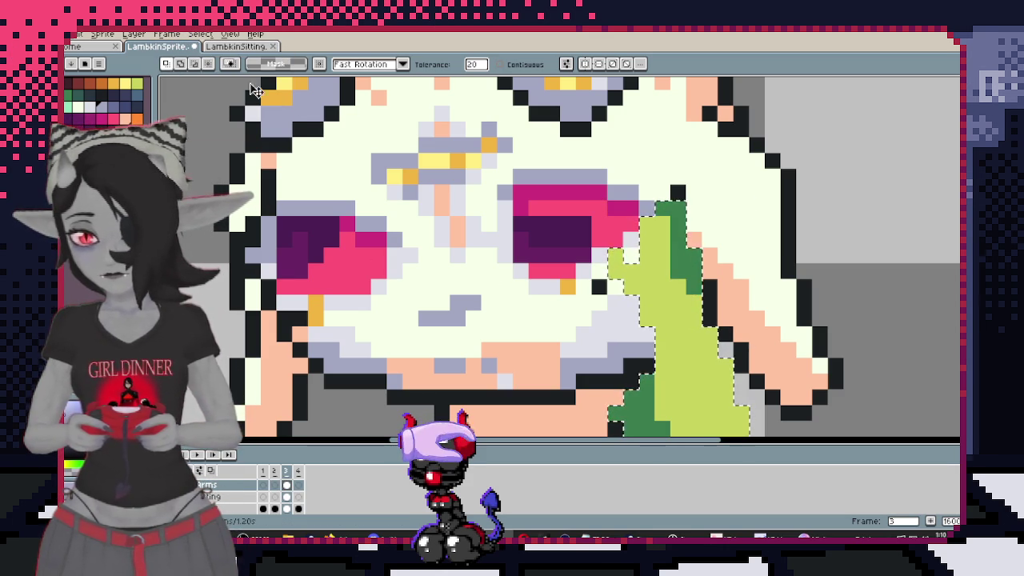
# Undo and redo the last edit to restore the gold markings and leaf selection
pyautogui.hotkey('ctrl', 'z')
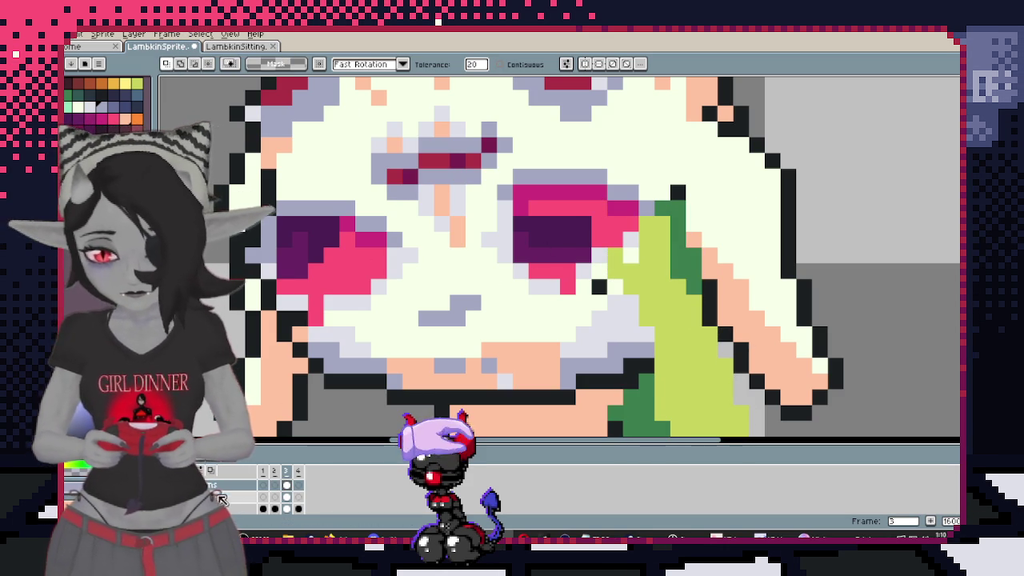
pyautogui.hotkey('ctrl', 'y')
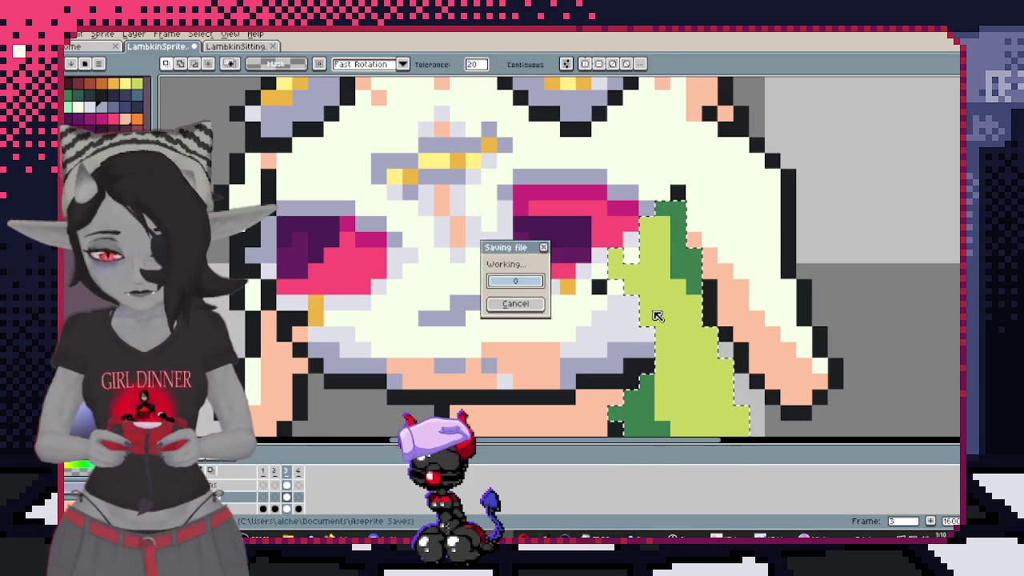
pyautogui.scroll(-2, 647, 316)
pyautogui.scroll(1, 608, 296)
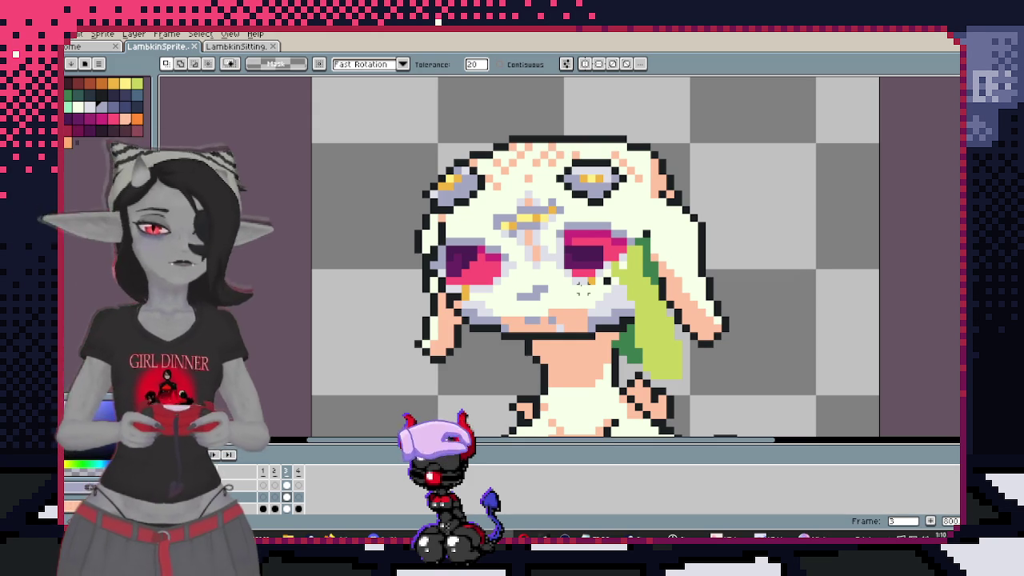
# Open the Outline effect settings and dismiss them without applying
pyautogui.scroll(1, 583, 292)
pyautogui.scroll(-1, 546, 320)
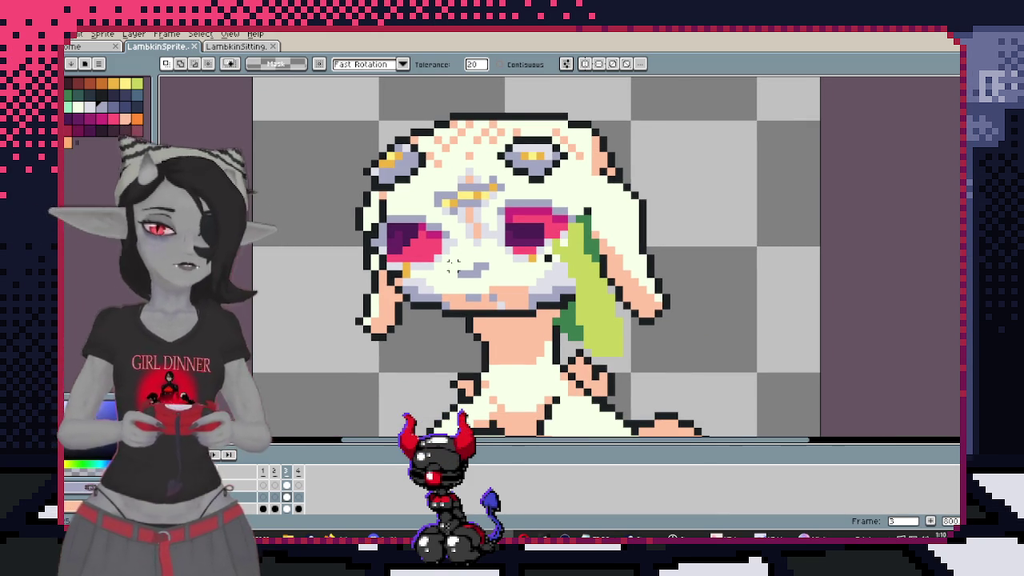
pyautogui.scroll(1, 480, 297)
pyautogui.scroll(1, 513, 255)
pyautogui.press('i')
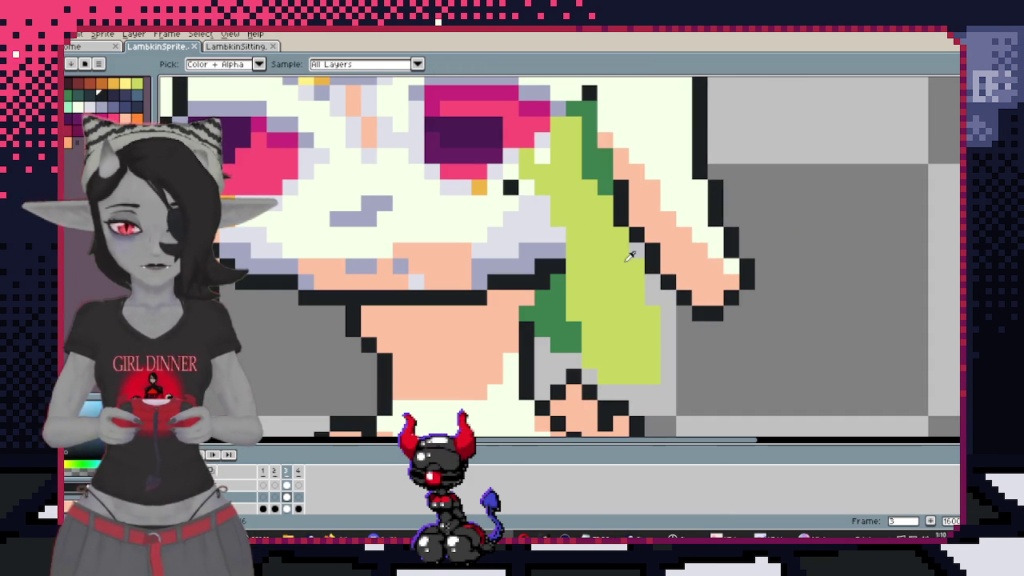
pyautogui.press('h')
pyautogui.scroll(-2, 350, 337)
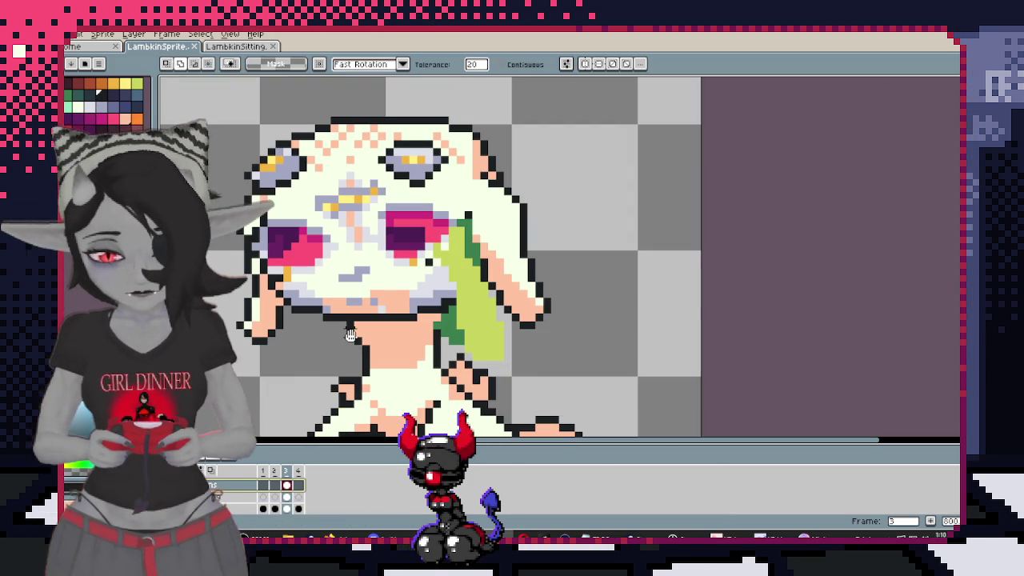
pyautogui.hotkey('shift', 'o')
pyautogui.click(857, 216)
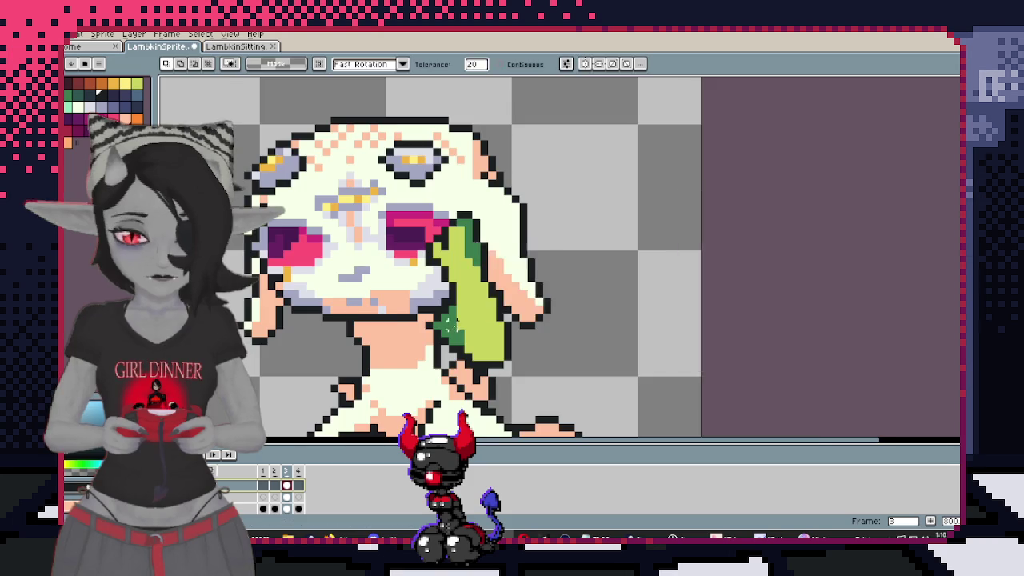
pyautogui.scroll(3, 466, 299)
# Draw a black pencil line down through the green leaf, then undo it
pyautogui.press('b')
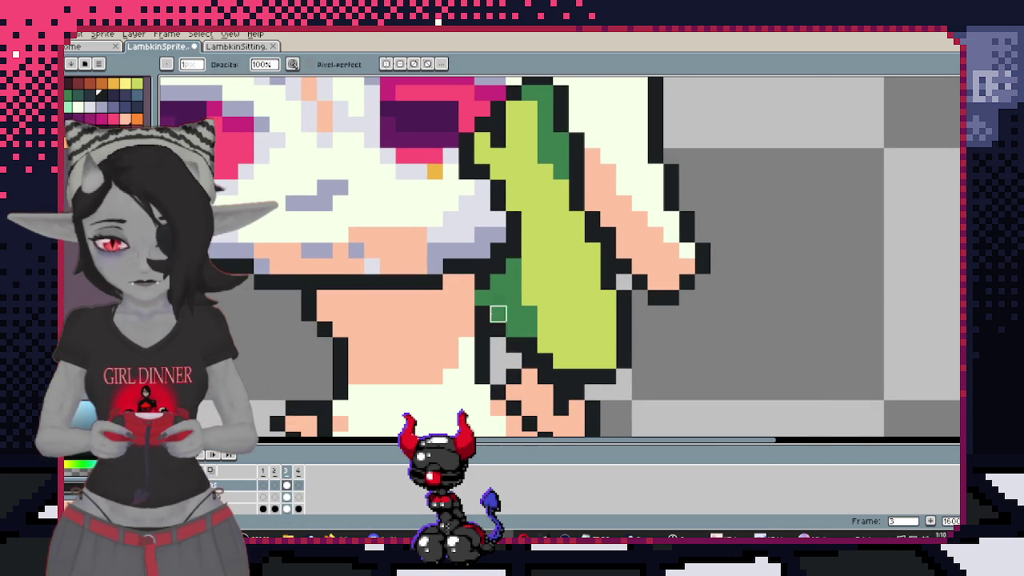
pyautogui.moveTo(497, 267)
pyautogui.mouseDown()
pyautogui.moveTo(510, 297)
pyautogui.moveTo(521, 291)
pyautogui.mouseUp()
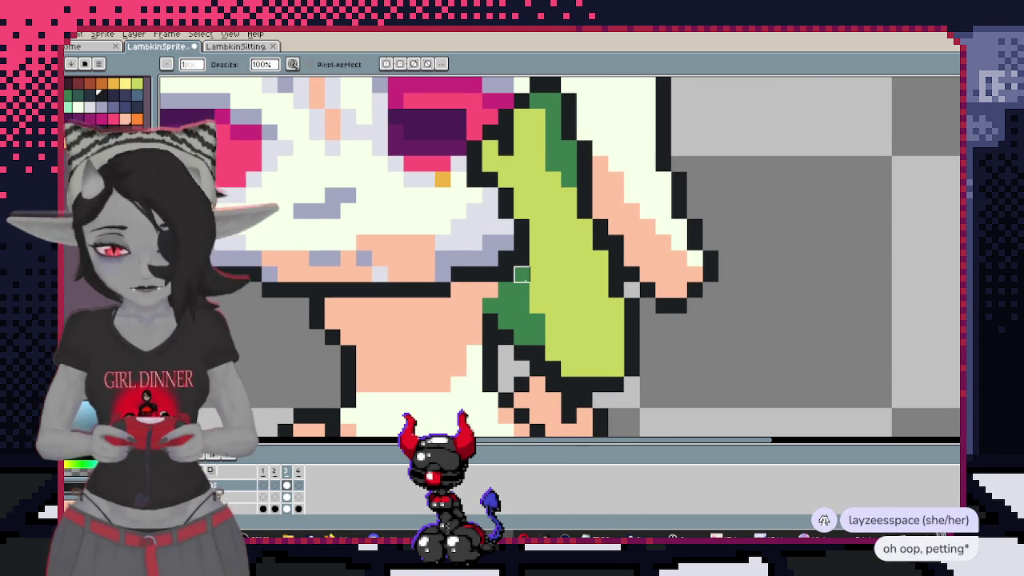
pyautogui.press('i')
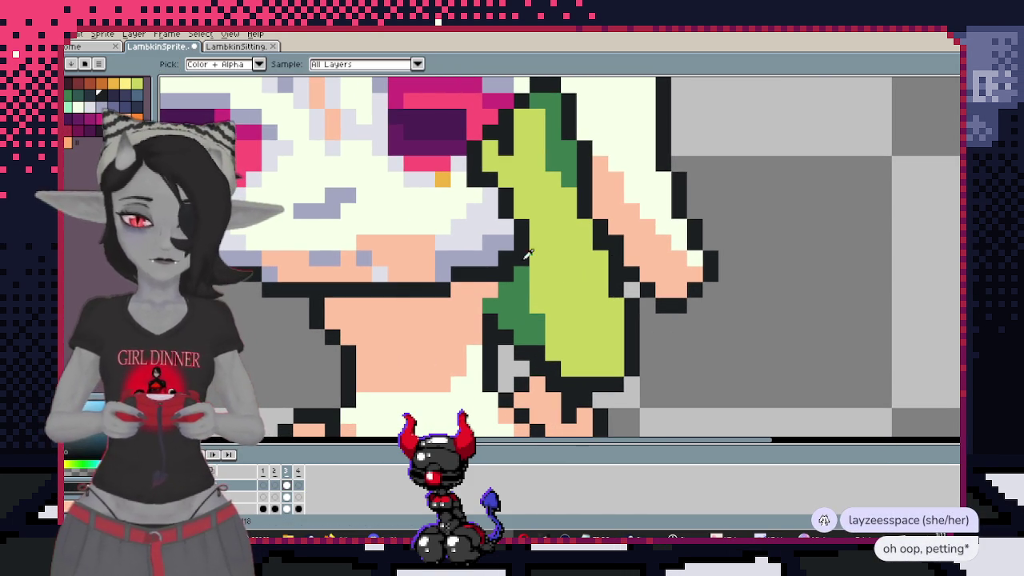
pyautogui.press('b')
pyautogui.moveTo(535, 276); pyautogui.dragTo(547, 331)
pyautogui.hotkey('ctrl', 'z')
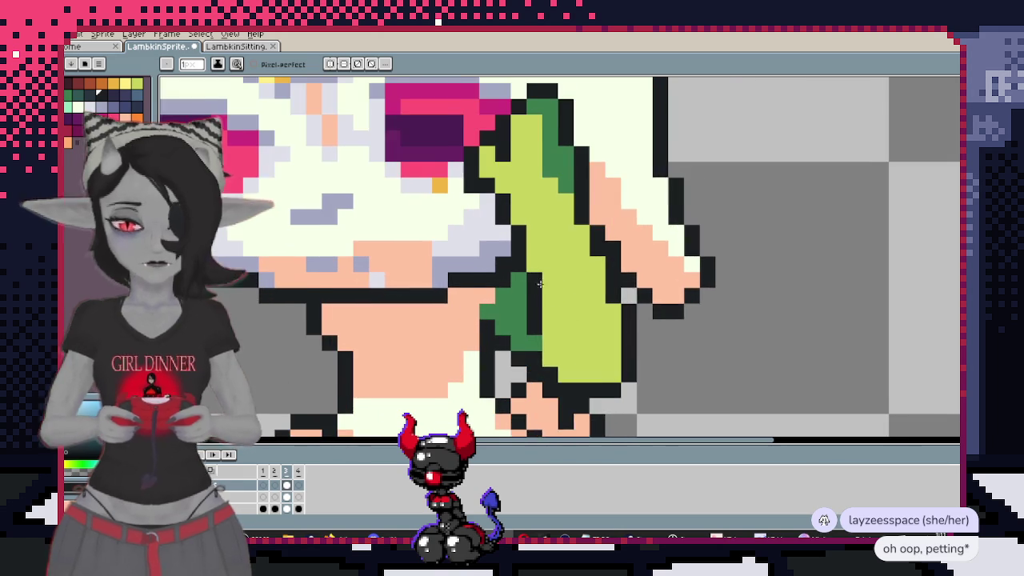
# Fill the green leaf on the right ear with cream using the Paint Bucket
pyautogui.moveTo(558, 308); pyautogui.dragTo(593, 316)
pyautogui.press('i')
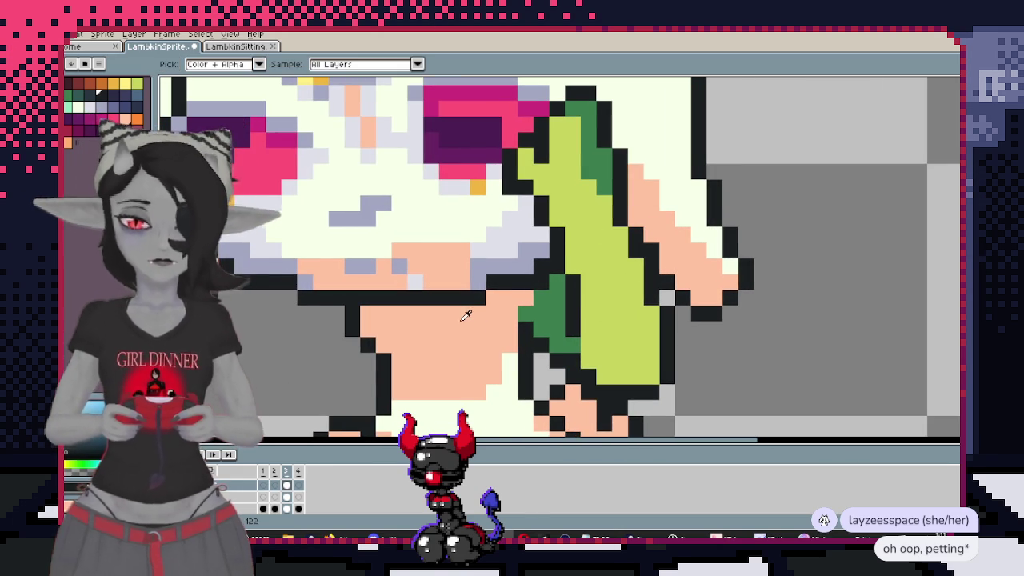
pyautogui.press('b')
pyautogui.scroll(1, 606, 240)
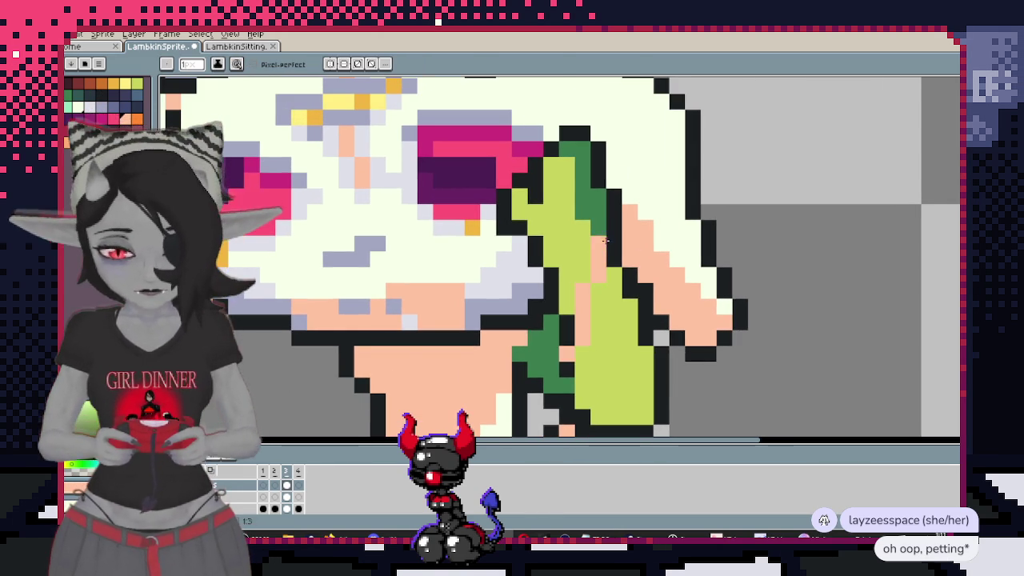
pyautogui.press('g')
pyautogui.click(599, 212)
pyautogui.scroll(-3, 583, 307)
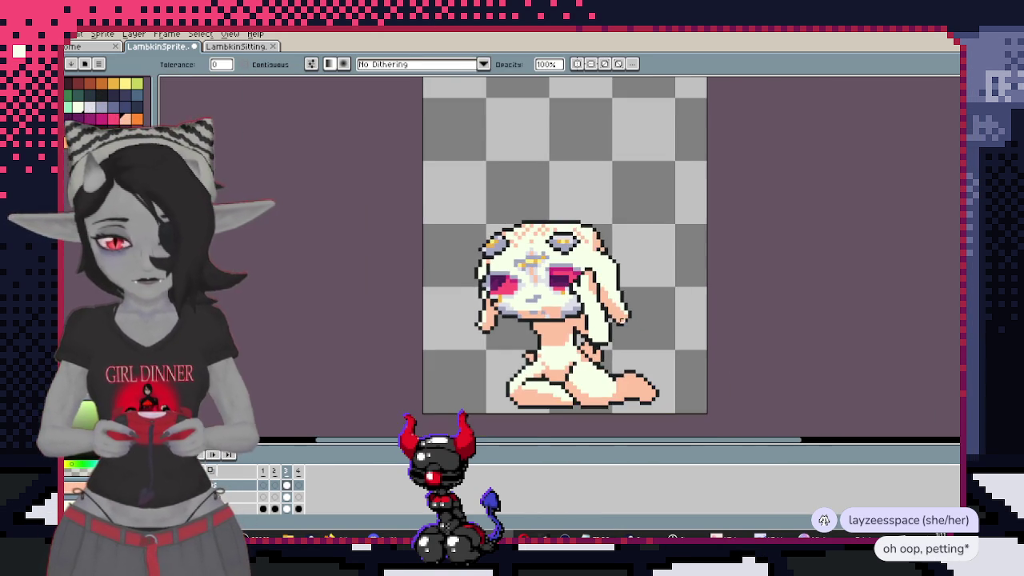
# Centre the whole lambkin sprite in the view
pyautogui.scroll(1, 651, 289)
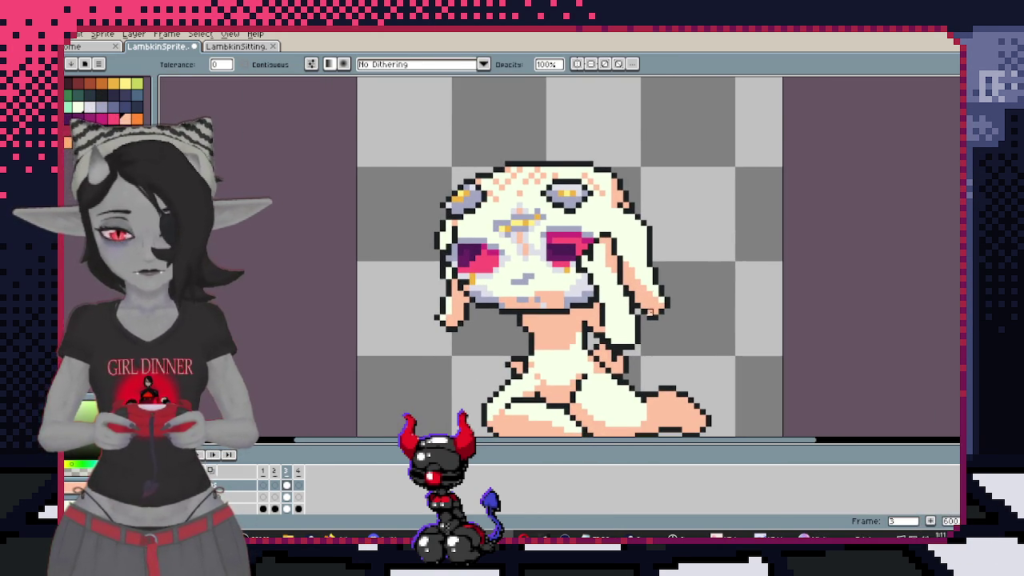
pyautogui.scroll(1, 650, 289)
pyautogui.scroll(-1, 651, 289)
pyautogui.moveTo(742, 362)
pyautogui.mouseDown()
pyautogui.moveTo(700, 250)
pyautogui.moveTo(721, 350)
pyautogui.mouseUp()
pyautogui.moveTo(676, 301); pyautogui.dragTo(640, 277)
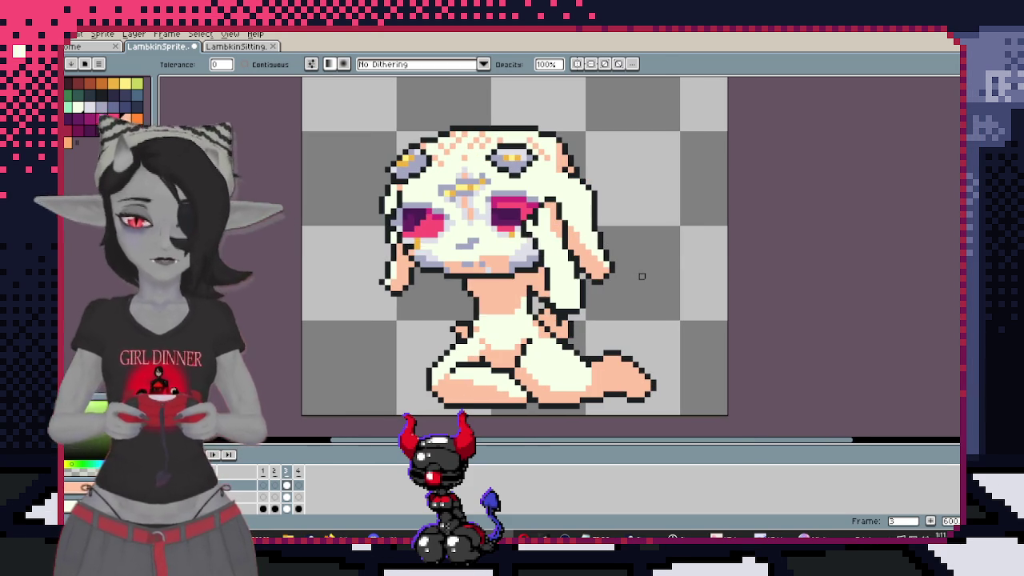
# Save the sprite and switch to the Steam library's RPG Maker MV page
pyautogui.hotkey('ctrl', 's')
pyautogui.press('Return')
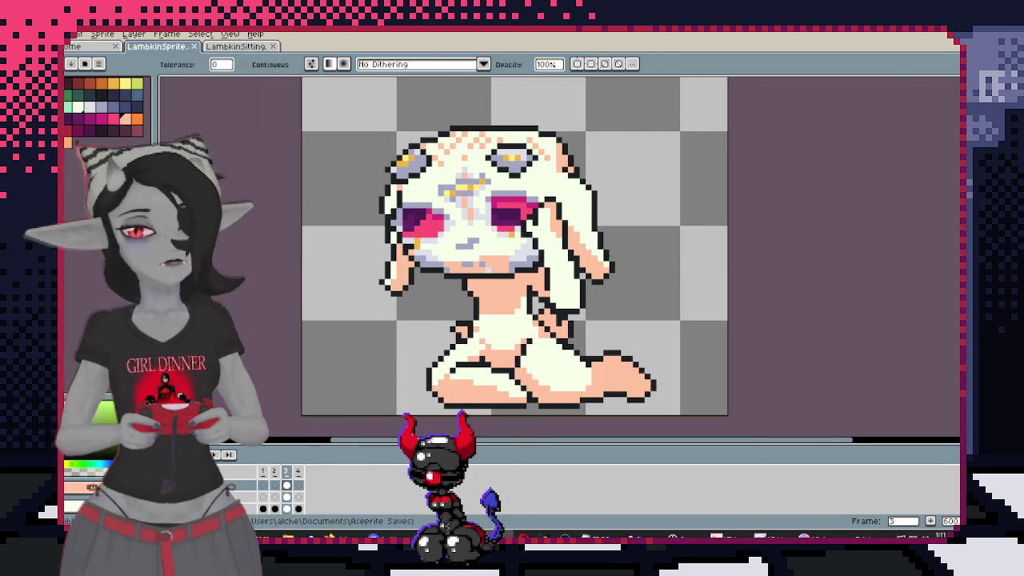
pyautogui.hotkey('alt', 'Tab')
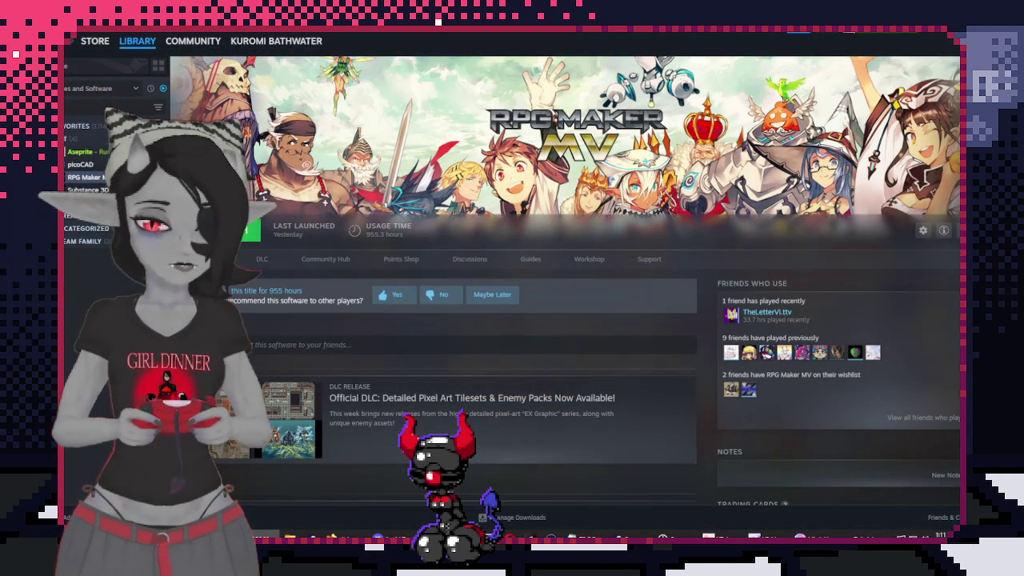